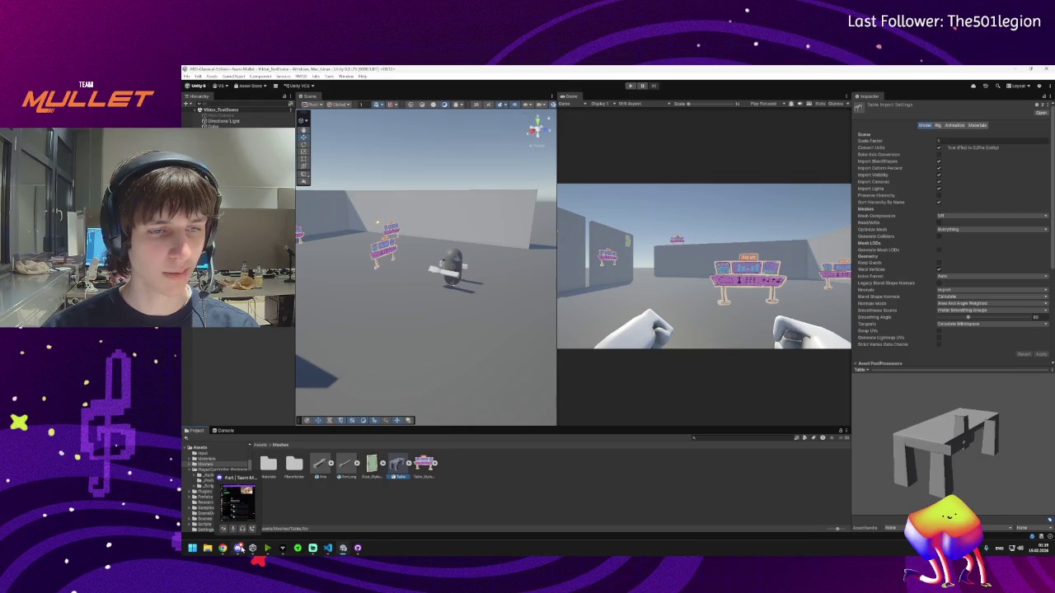
- Drag the Table model from Meshes into the Scene view beside the player robot
mouse_move(453, 310)
mouse_down()
mouse_move(485, 310)
mouse_move(445, 311)
mouse_move(458, 312)
mouse_up()
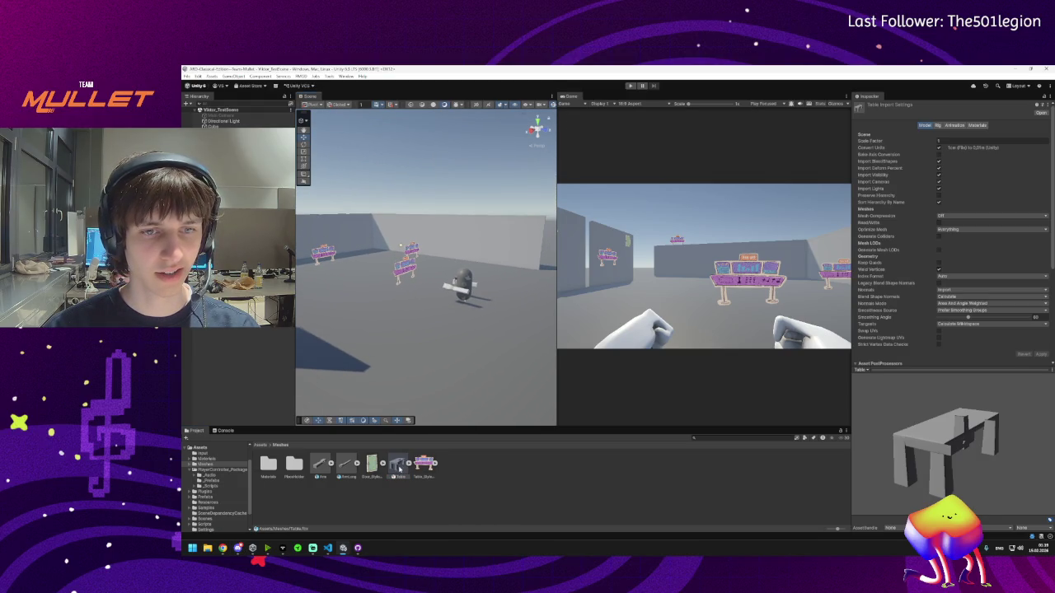
drag(388, 342, 393, 280)
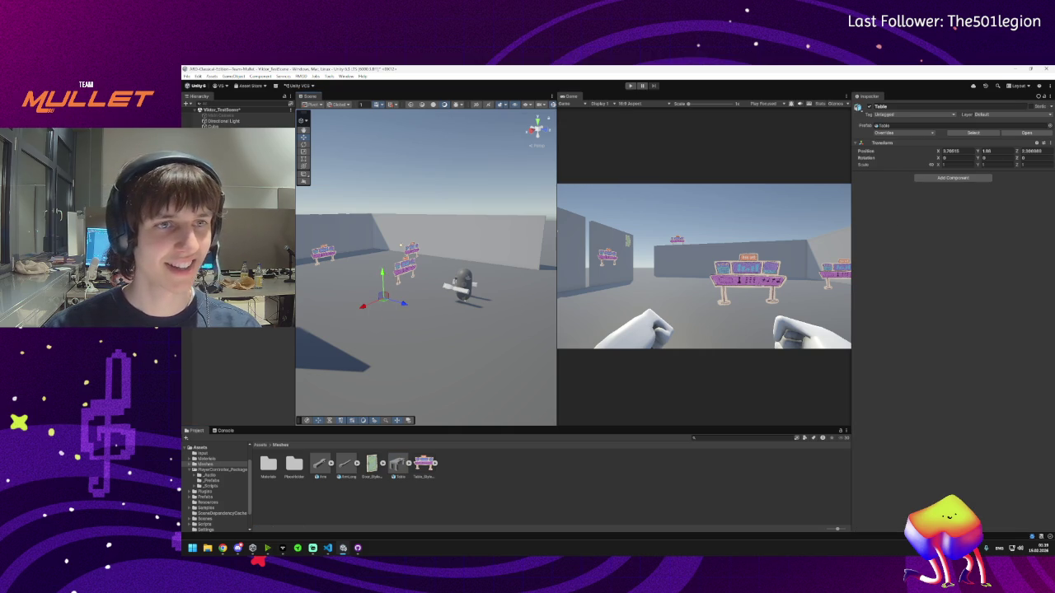
mouse_move(400, 246)
mouse_down()
mouse_move(419, 354)
mouse_move(404, 346)
mouse_up()
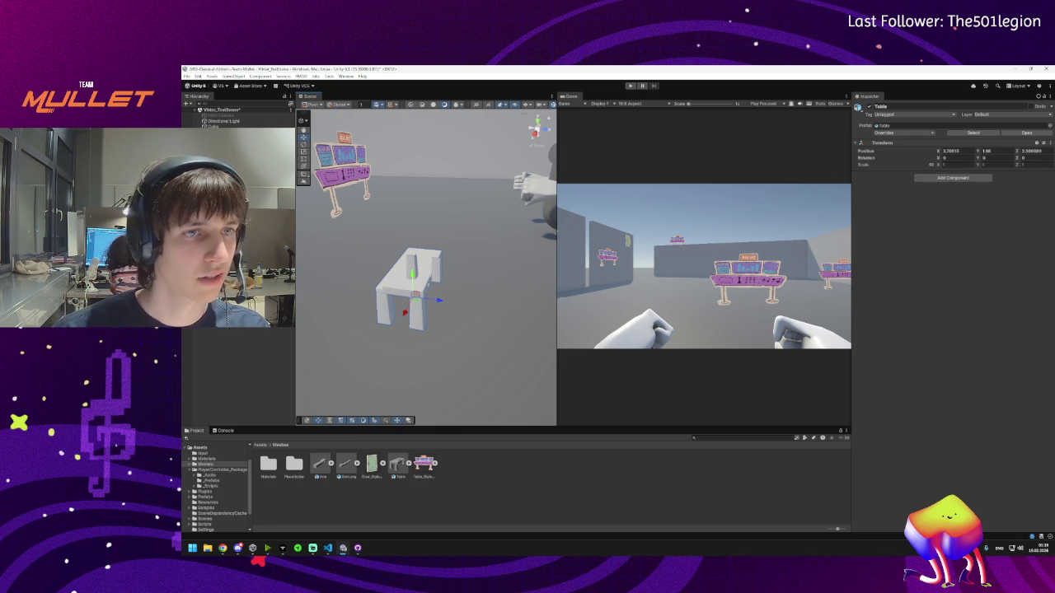
- Inspect the Arm Container, Hand and Arm objects in the scene
click(231, 148)
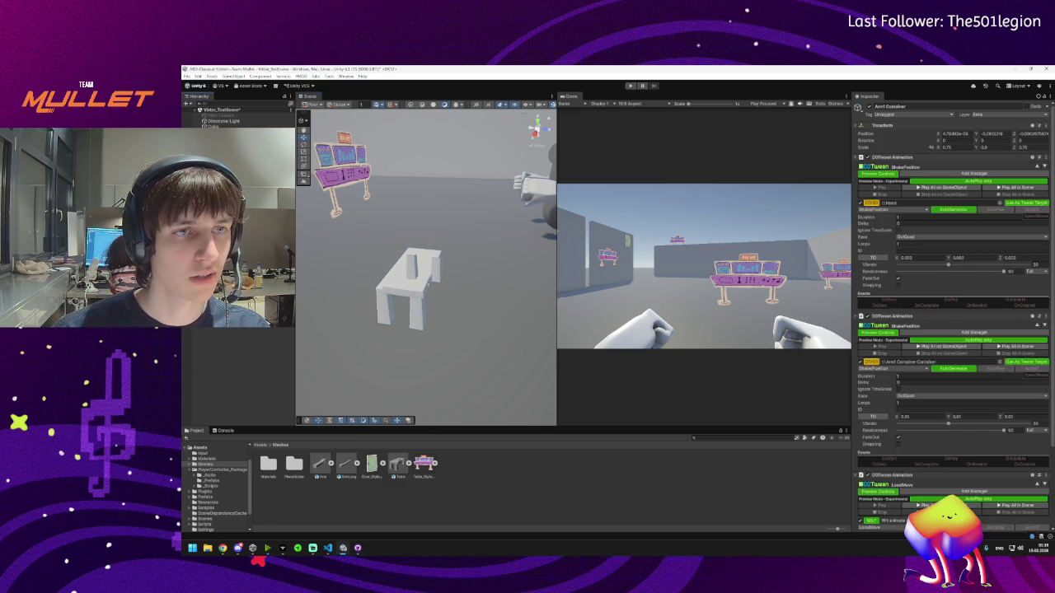
click(532, 183)
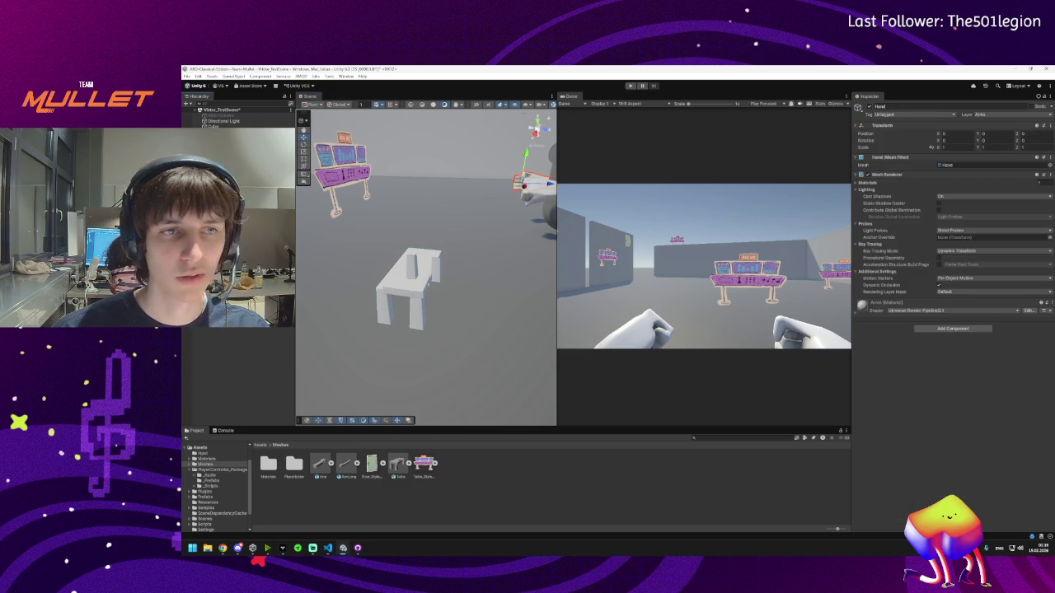
click(531, 183)
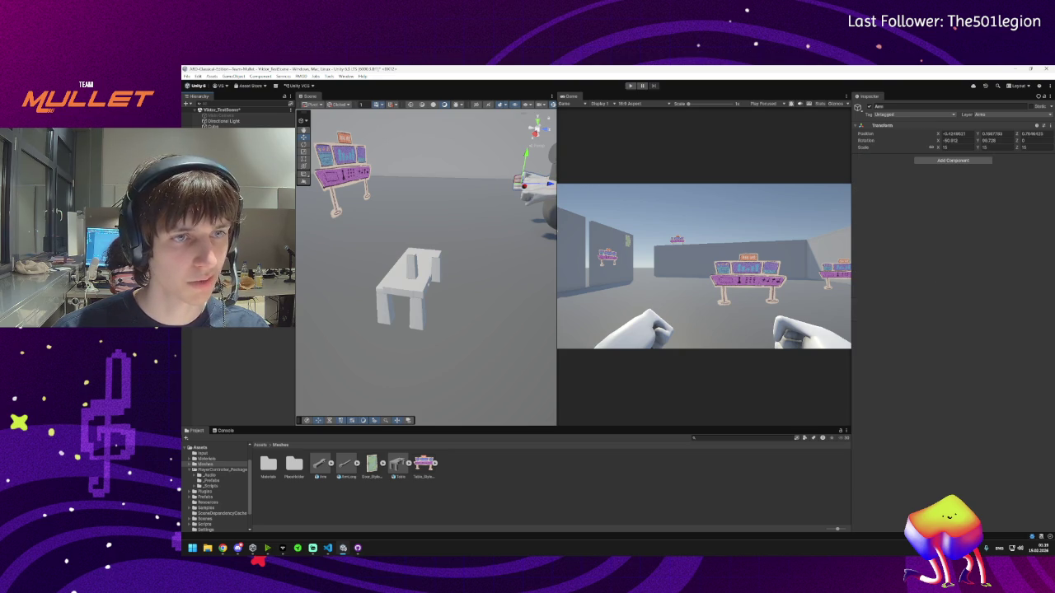
- Set the Table's Transform scale to 50 on every axis
click(389, 286)
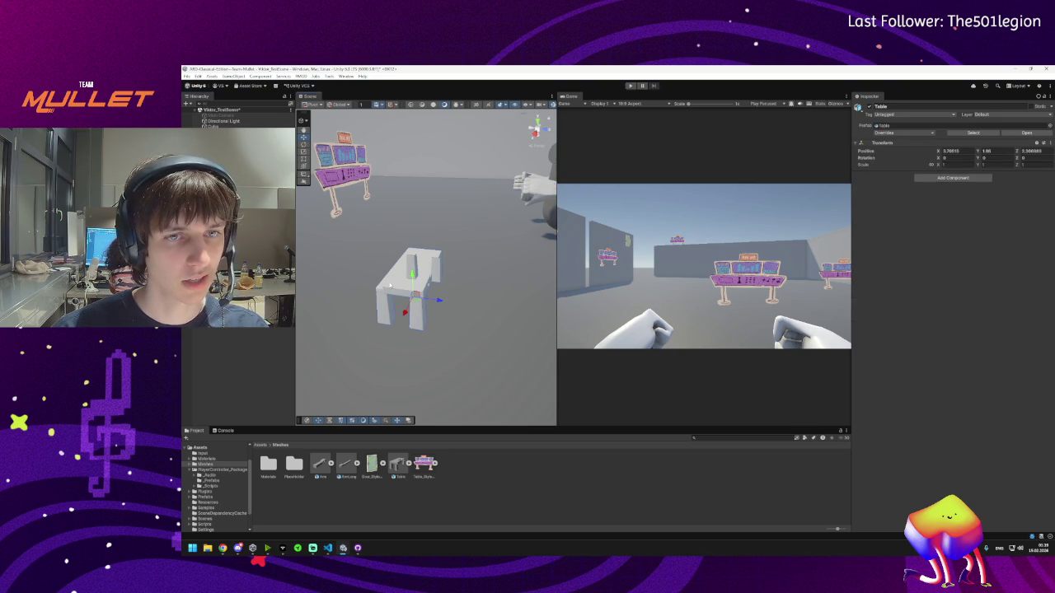
click(940, 165)
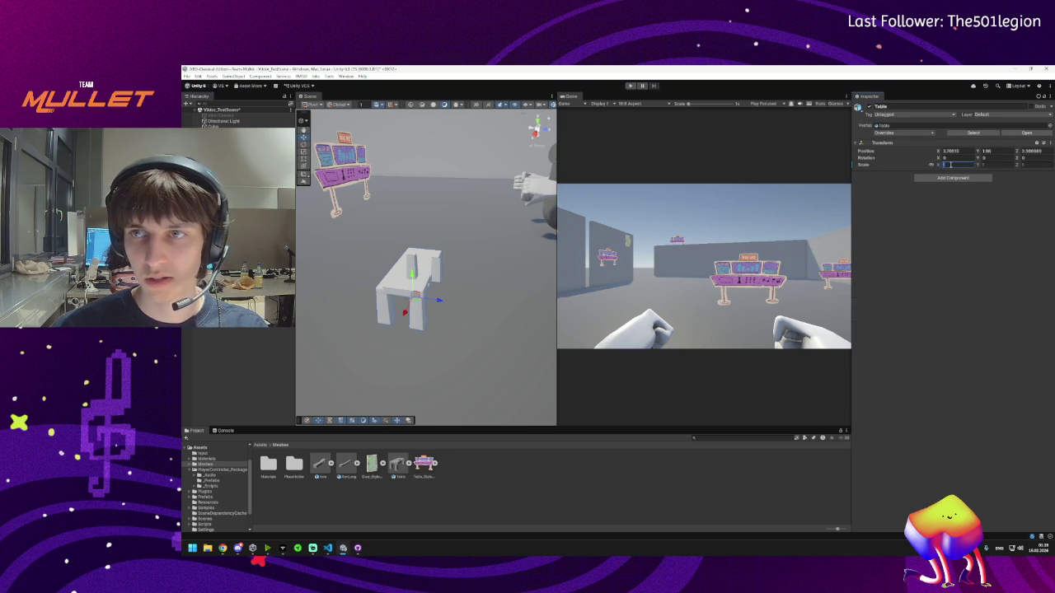
text(15)
scroll(322, 248, down, 5)
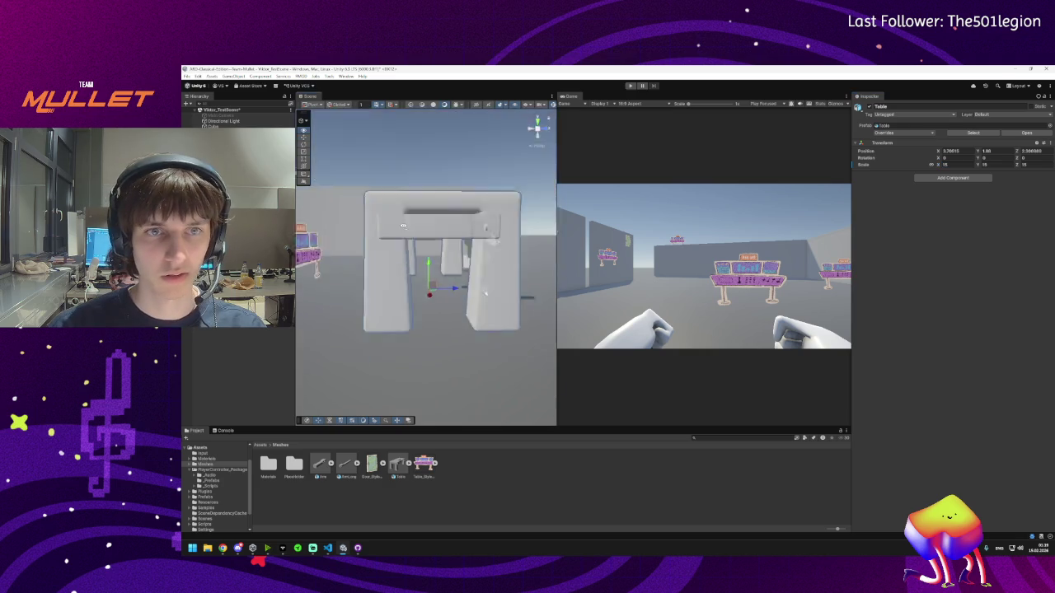
scroll(349, 268, down, 2)
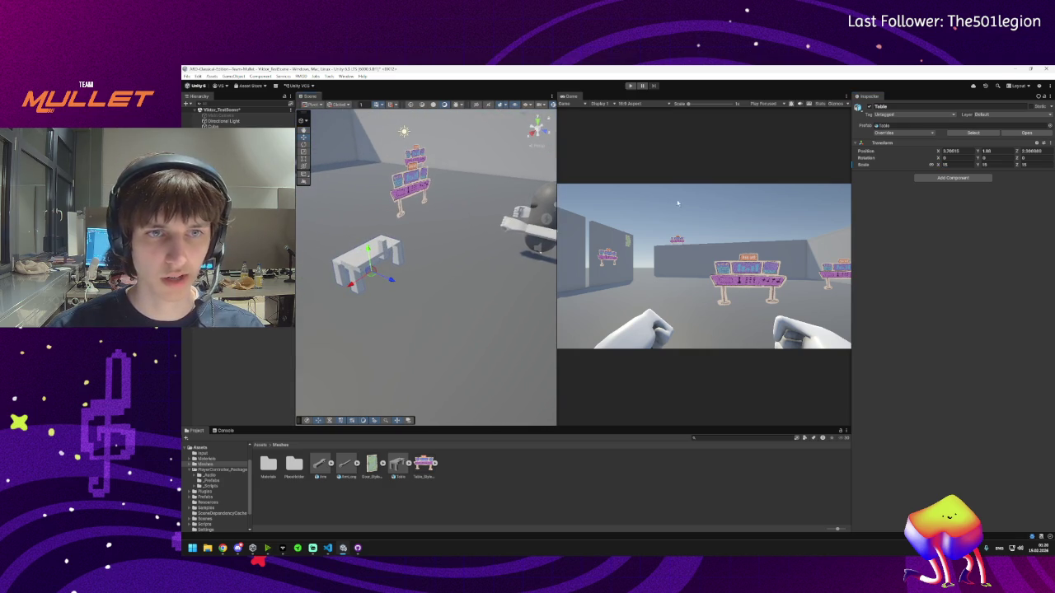
click(961, 166)
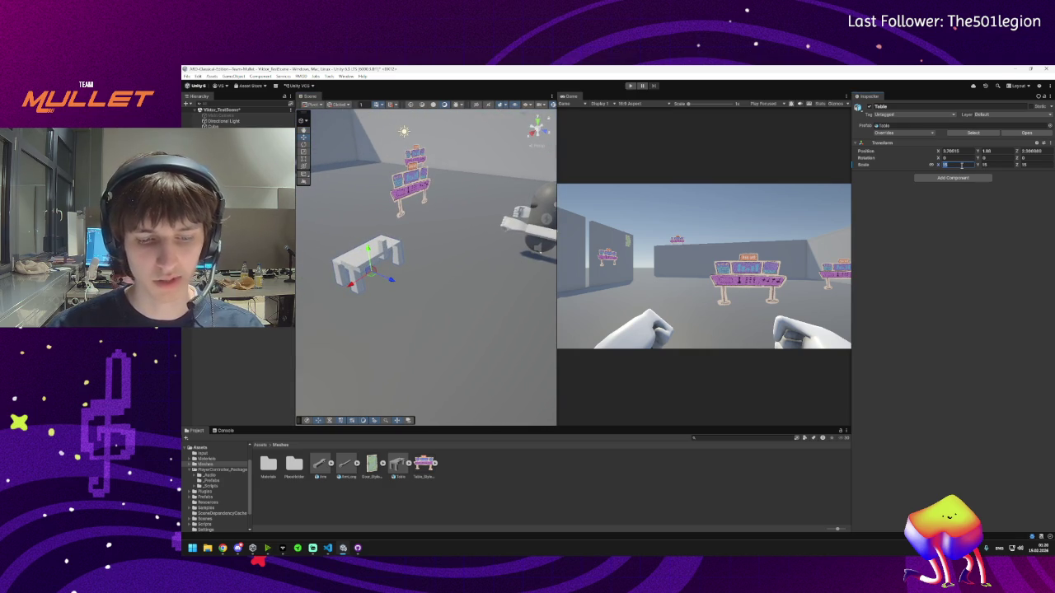
text(20)
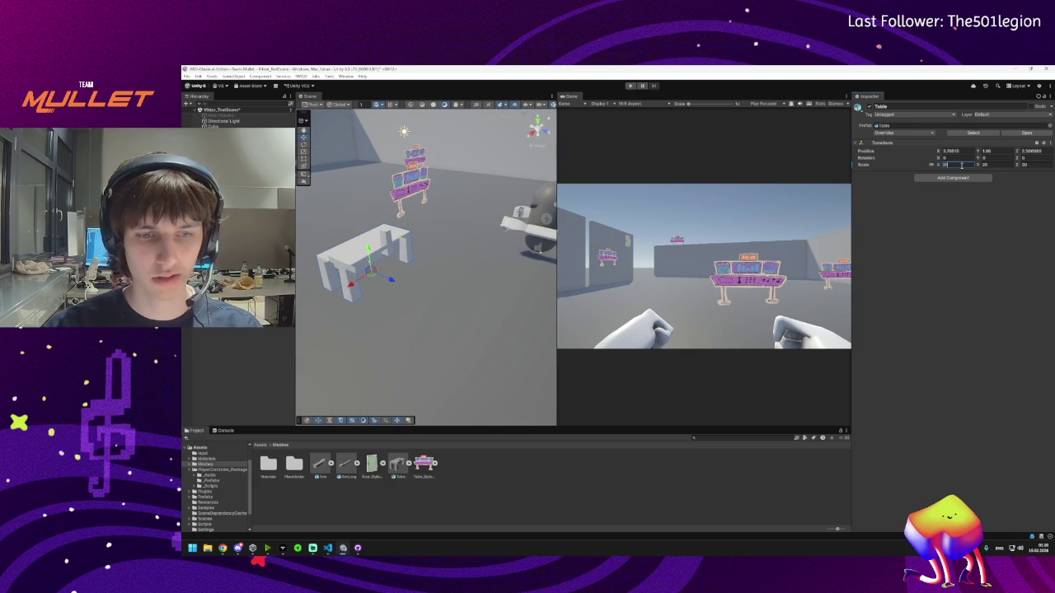
text(30)
key(Return)
mouse_move(412, 272)
mouse_down()
mouse_move(467, 277)
mouse_move(431, 247)
mouse_move(332, 241)
mouse_move(412, 250)
mouse_move(403, 239)
mouse_move(429, 264)
mouse_up()
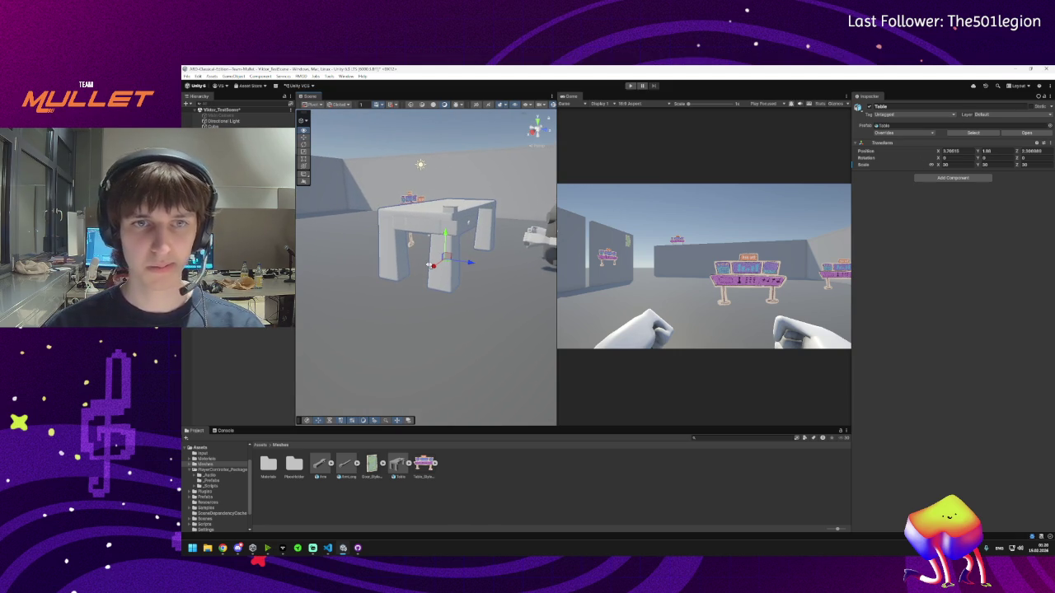
mouse_move(237, 553)
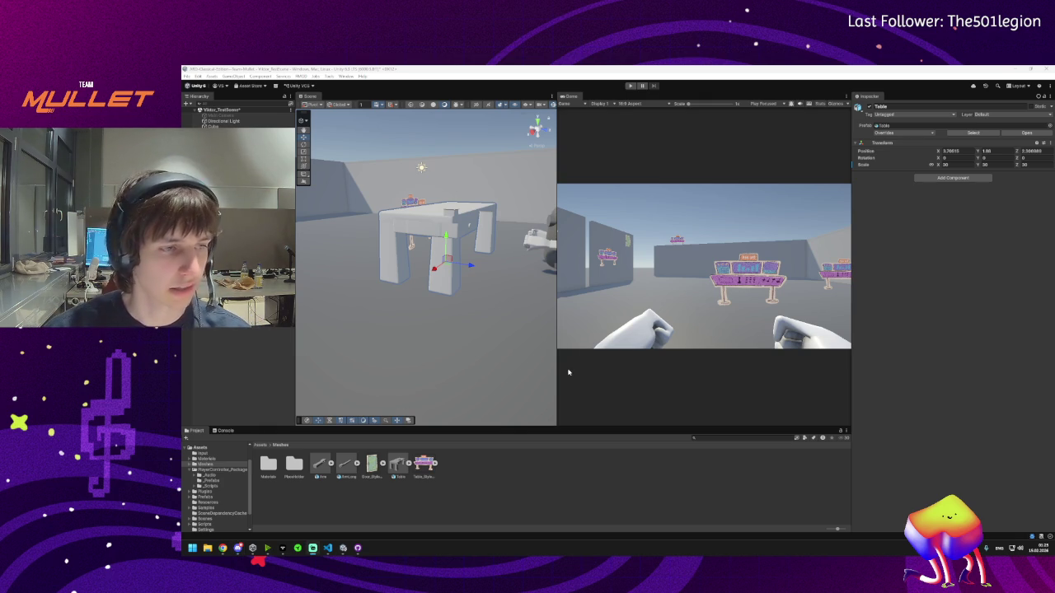
- Unpack the Table prefab completely via Prefab > Unpack Completely and confirm its X position
mouse_move(413, 310)
mouse_down()
mouse_move(394, 298)
mouse_move(420, 297)
mouse_move(421, 338)
mouse_move(428, 287)
mouse_move(438, 294)
mouse_up()
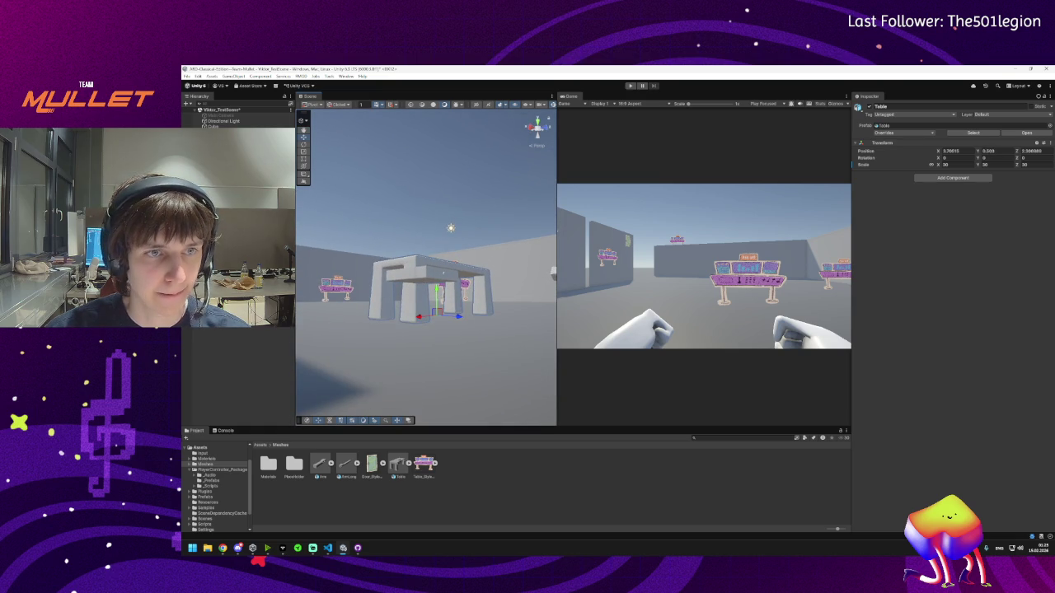
right_click(219, 435)
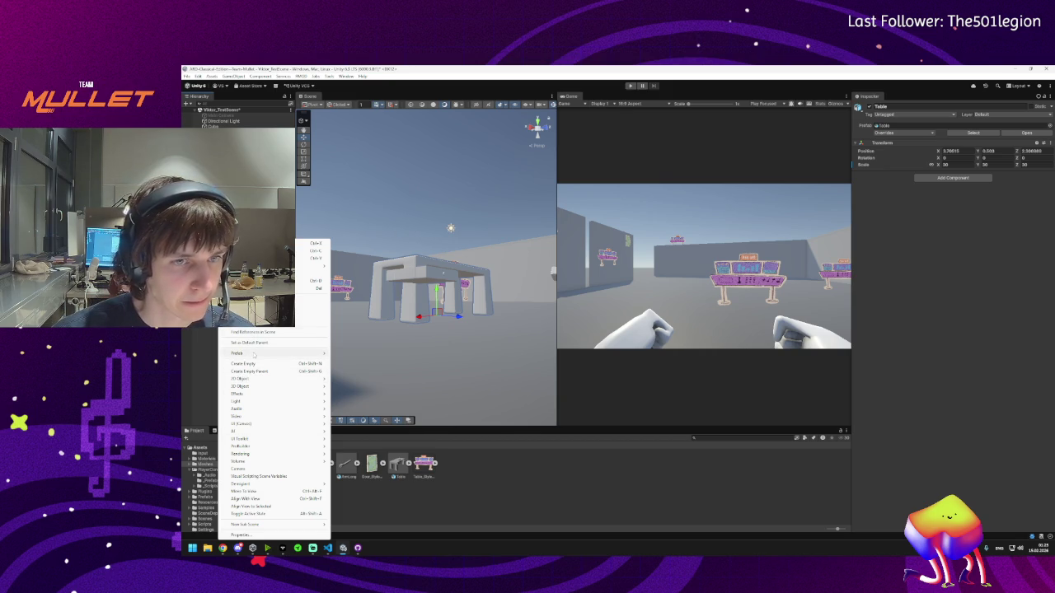
mouse_move(247, 353)
click(359, 407)
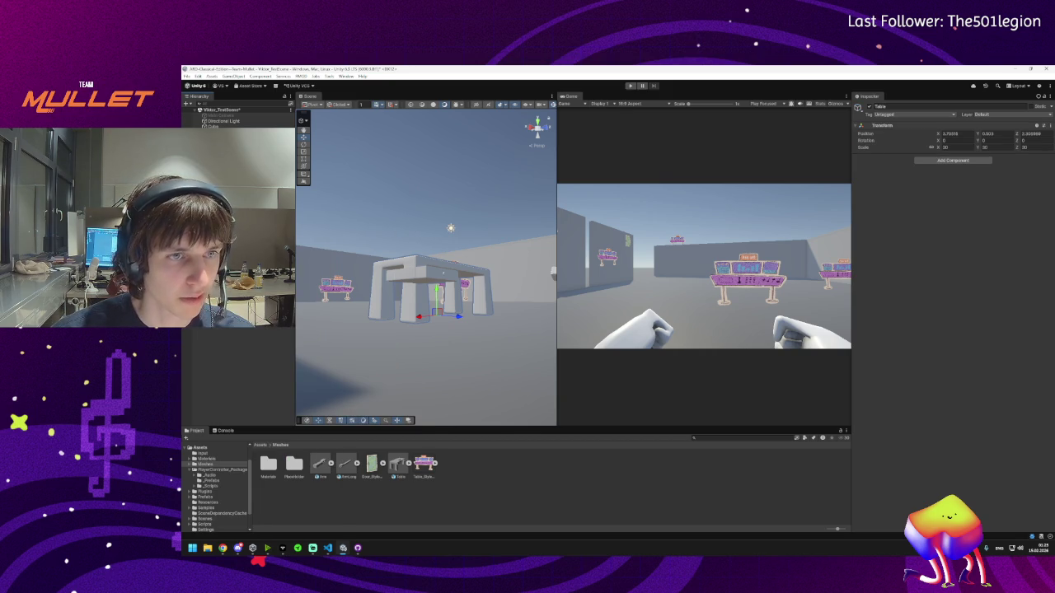
click(952, 133)
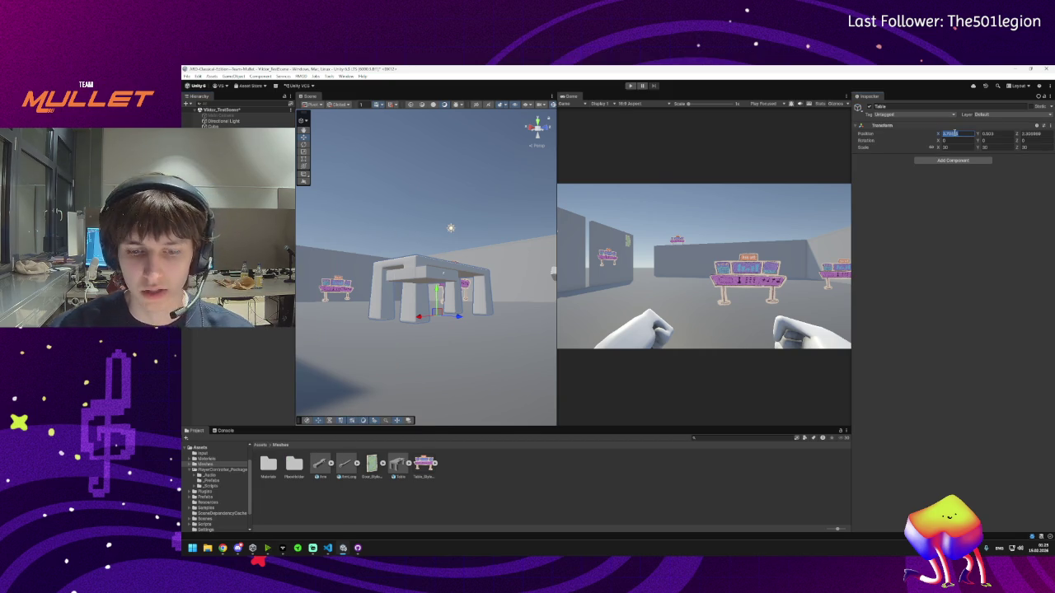
key(Return)
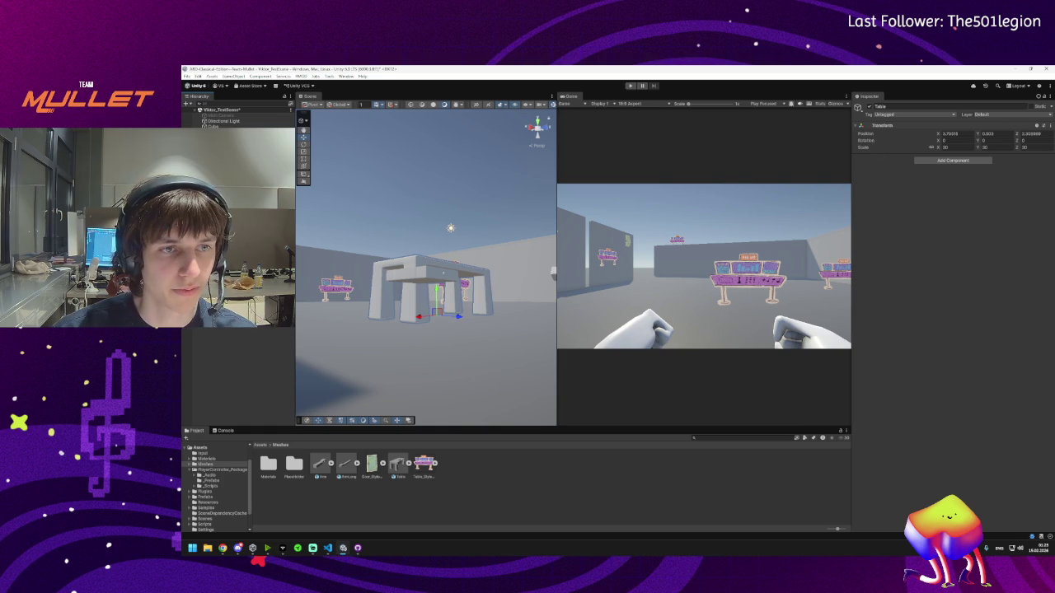
- Select the table's knob, then the whole table, and bring up its material options
click(444, 273)
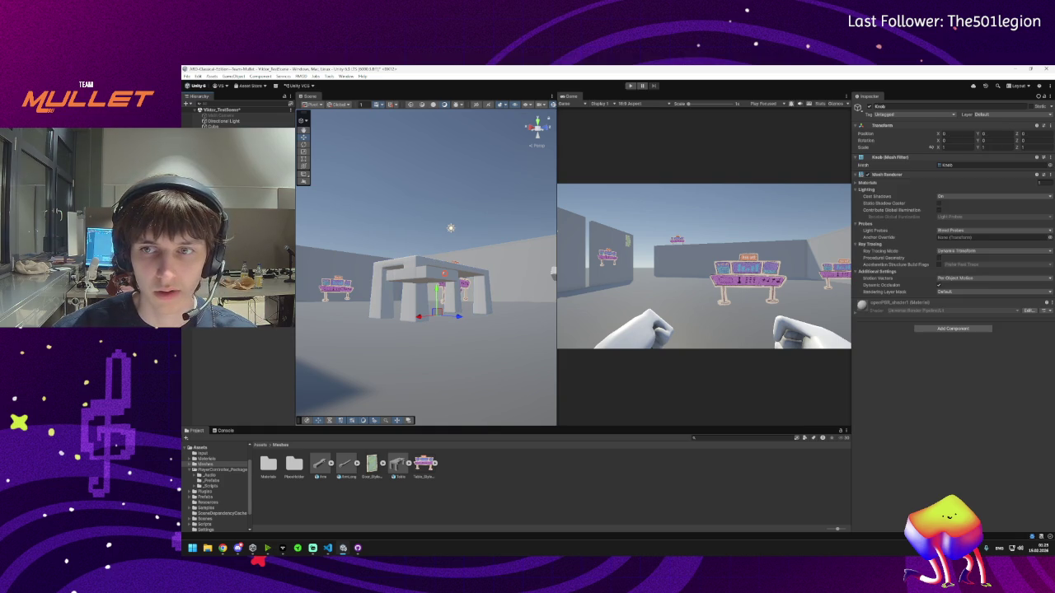
click(444, 272)
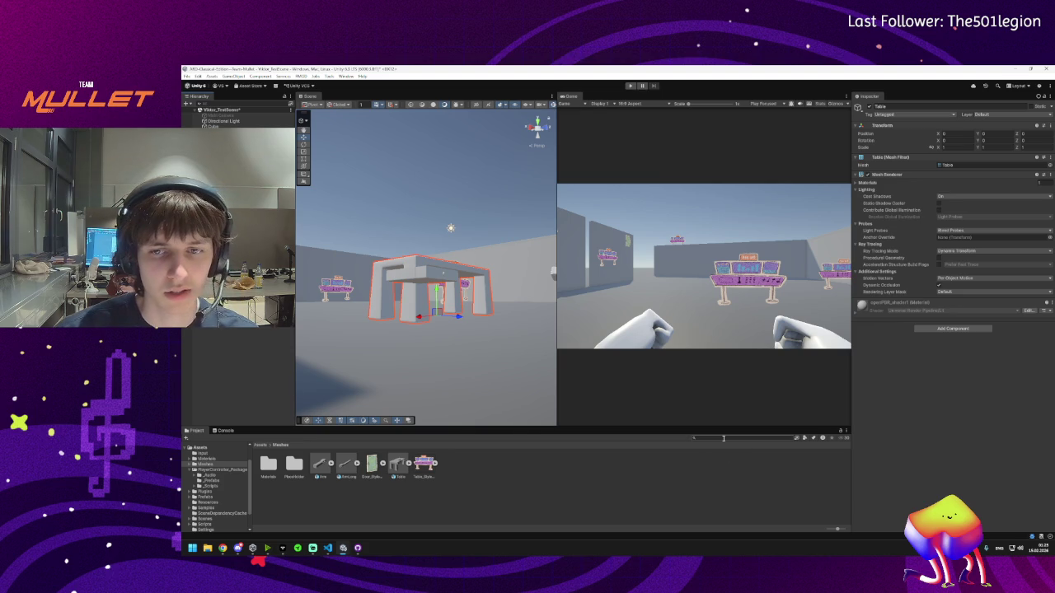
right_click(908, 304)
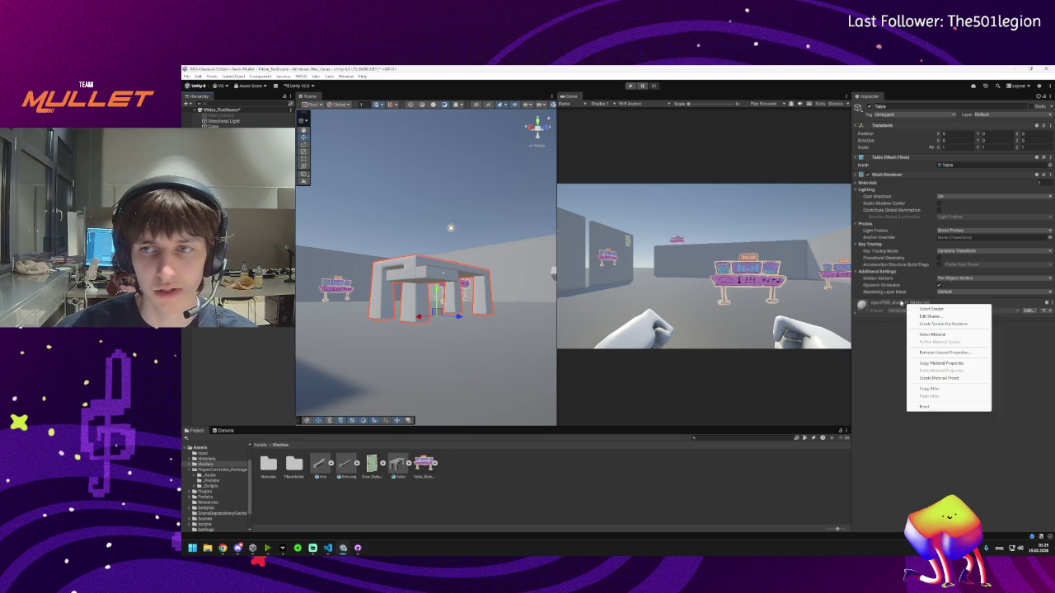
- Locate the table's material and inspect the Arm and ArmLong model assets in Meshes
click(933, 335)
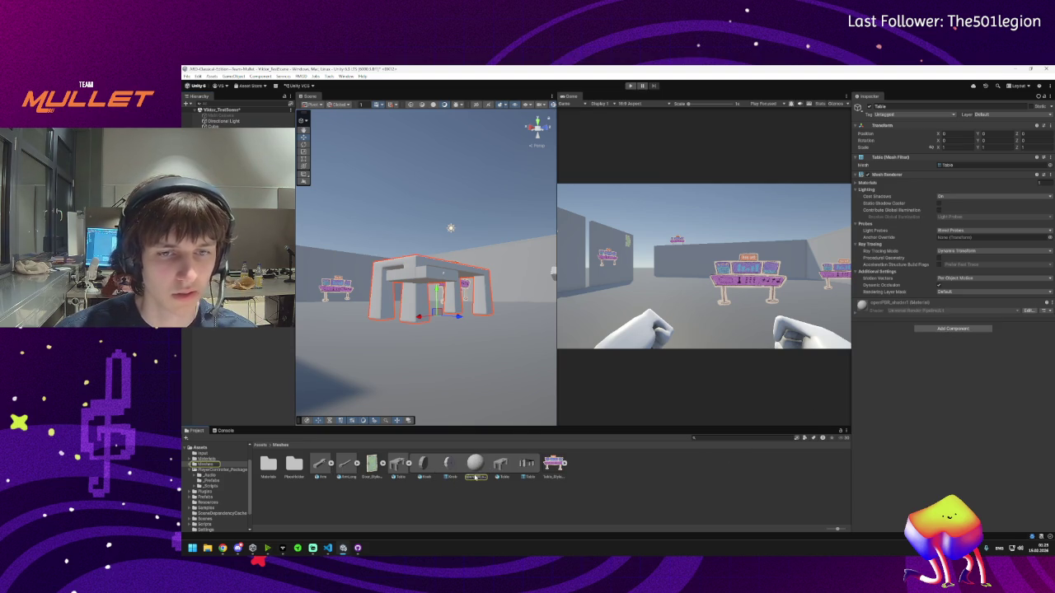
click(899, 303)
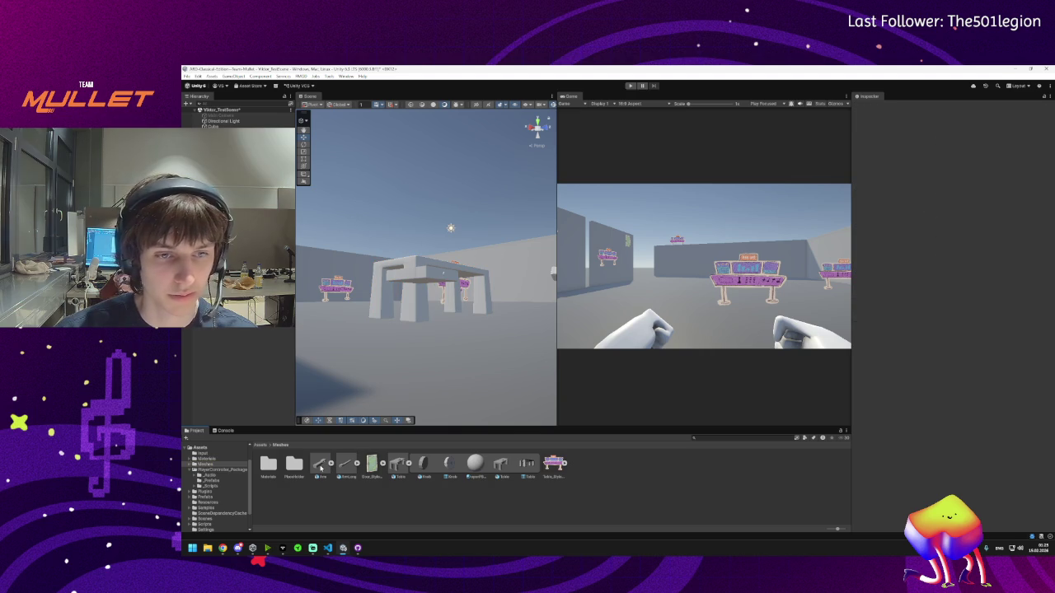
click(320, 467)
click(331, 463)
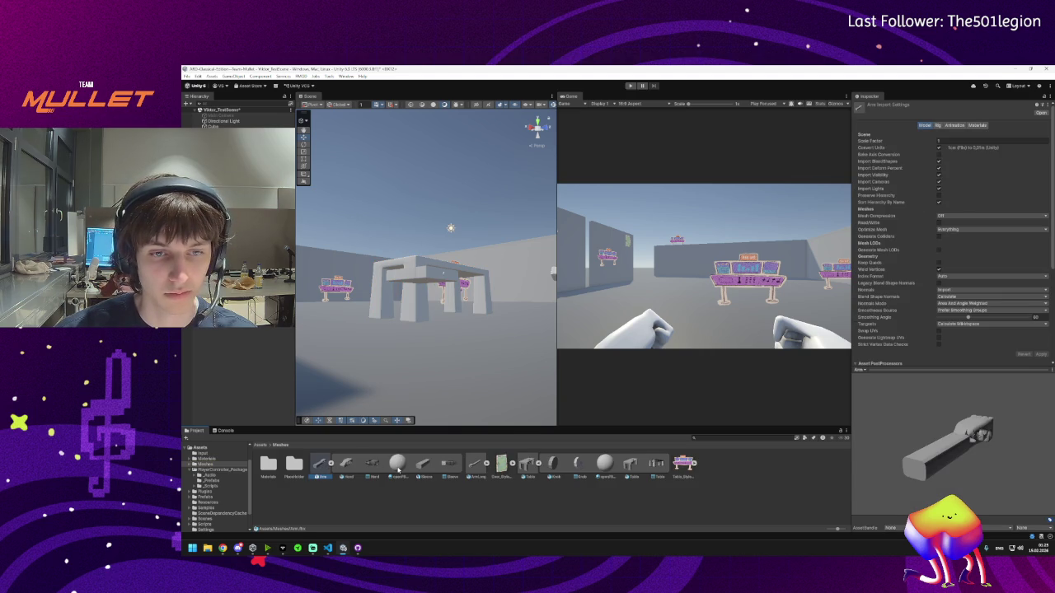
click(397, 465)
click(472, 467)
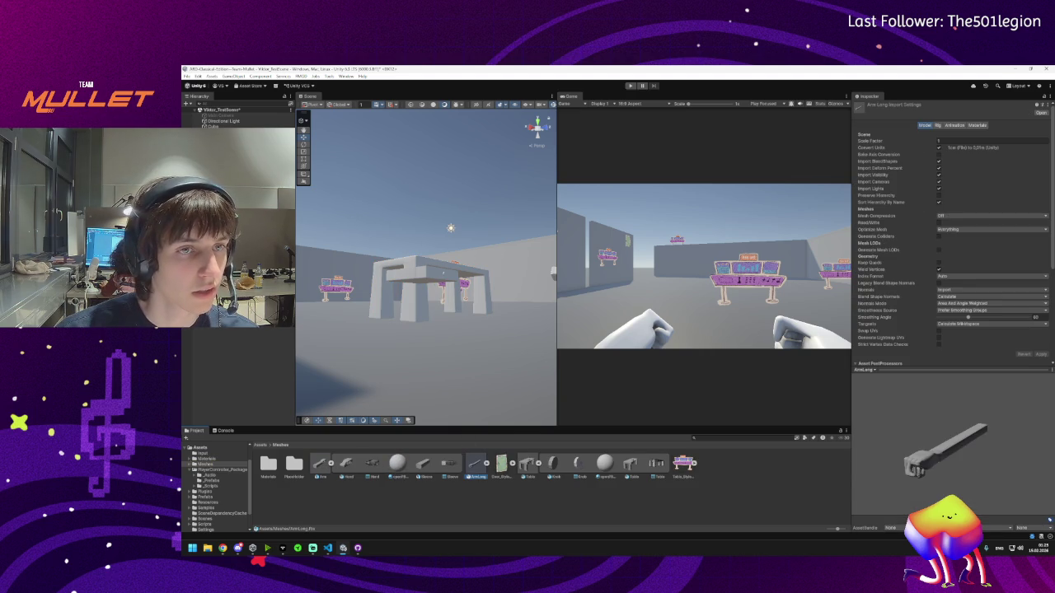
- Select the Arm Container, Hand and knob in the scene, then return to the root Assets folder
click(552, 273)
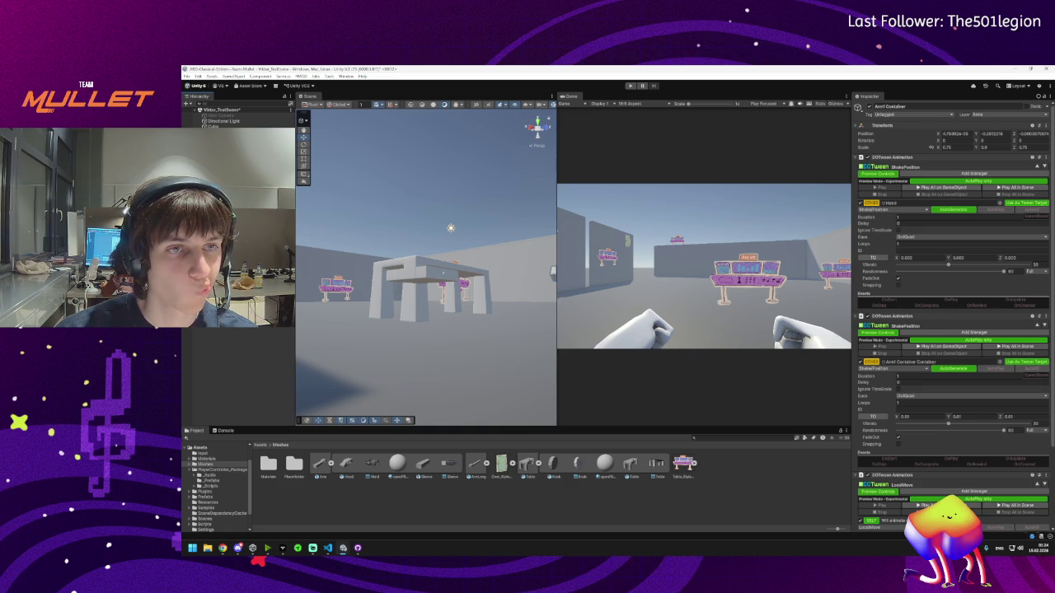
click(552, 273)
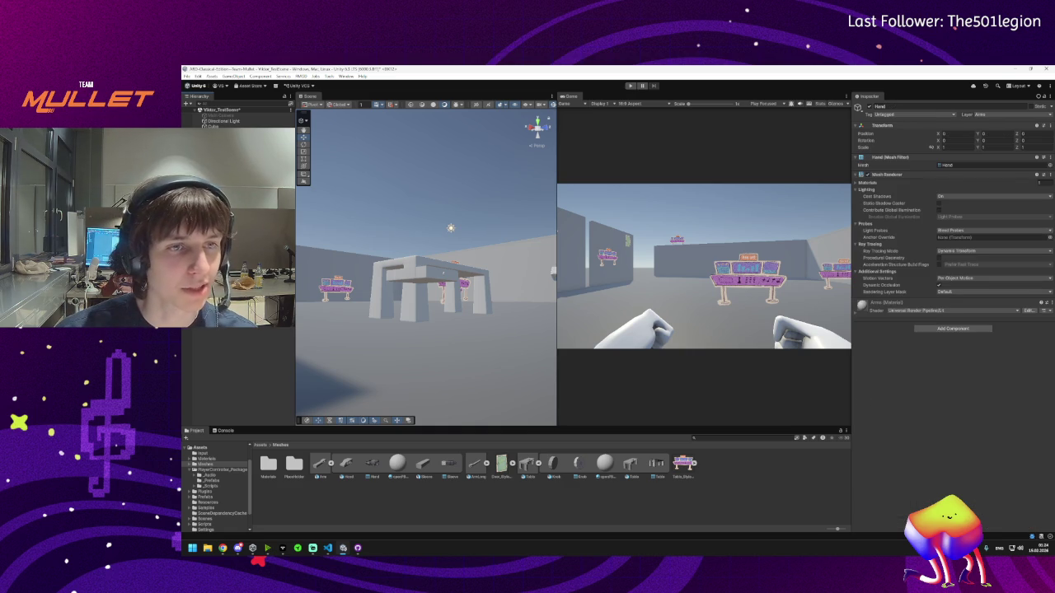
click(552, 272)
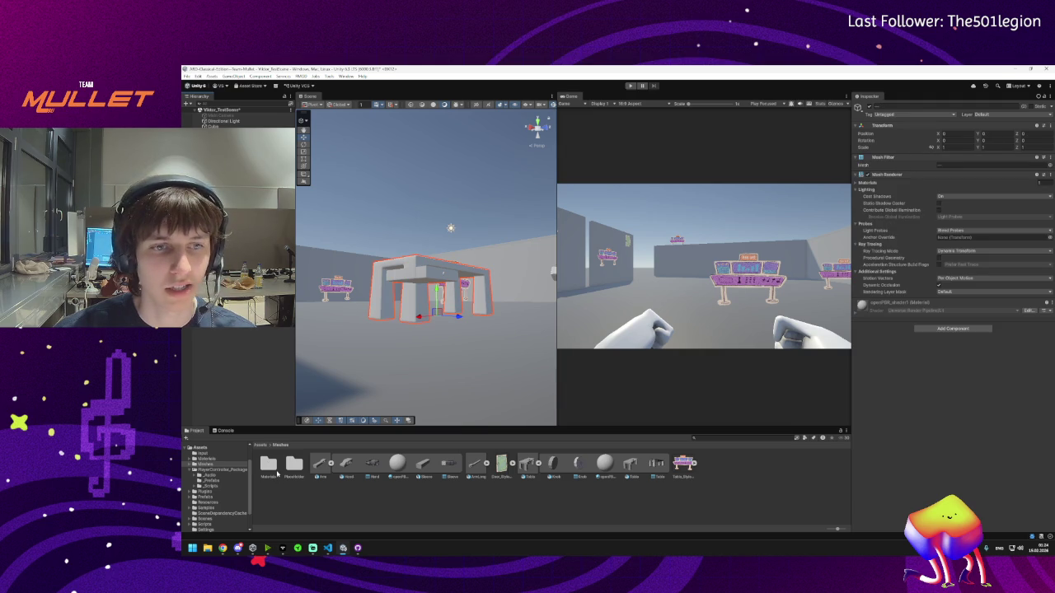
click(260, 446)
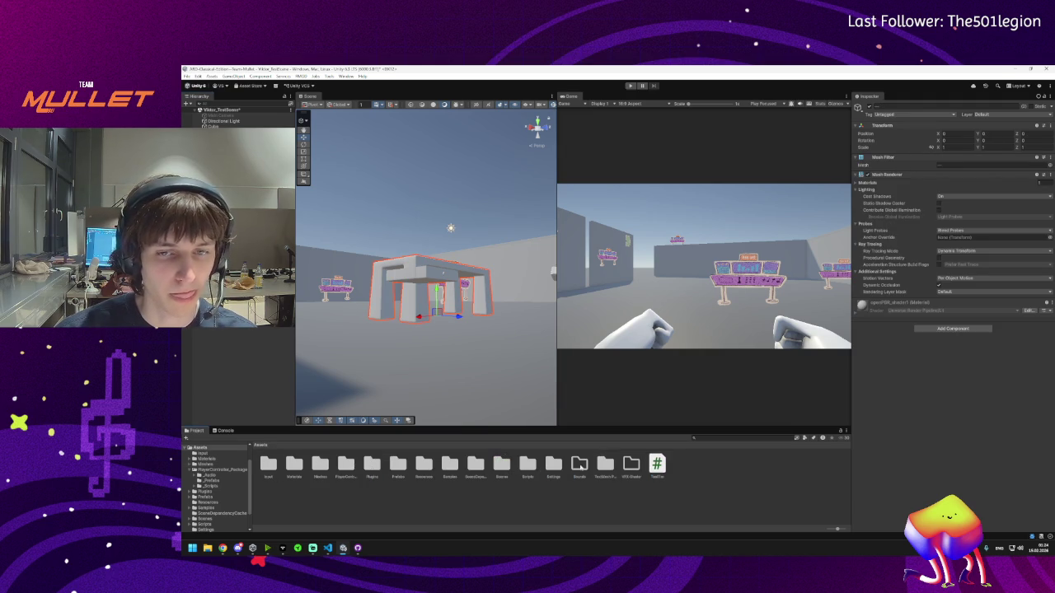
- Duplicate the Area material in the Materials folder and name the copy M
double_click(295, 463)
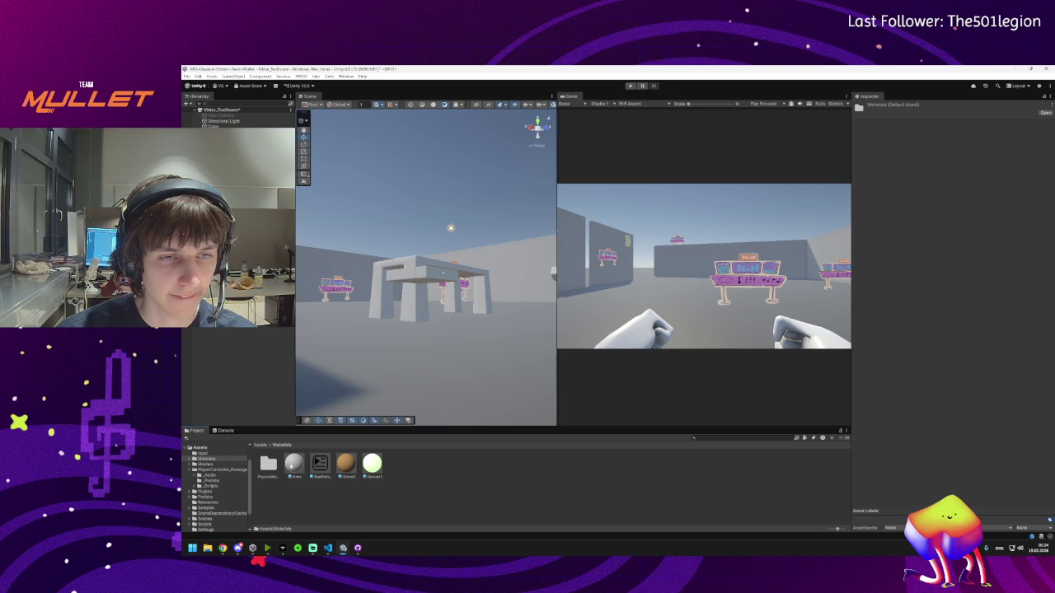
click(292, 464)
key(ctrl+d)
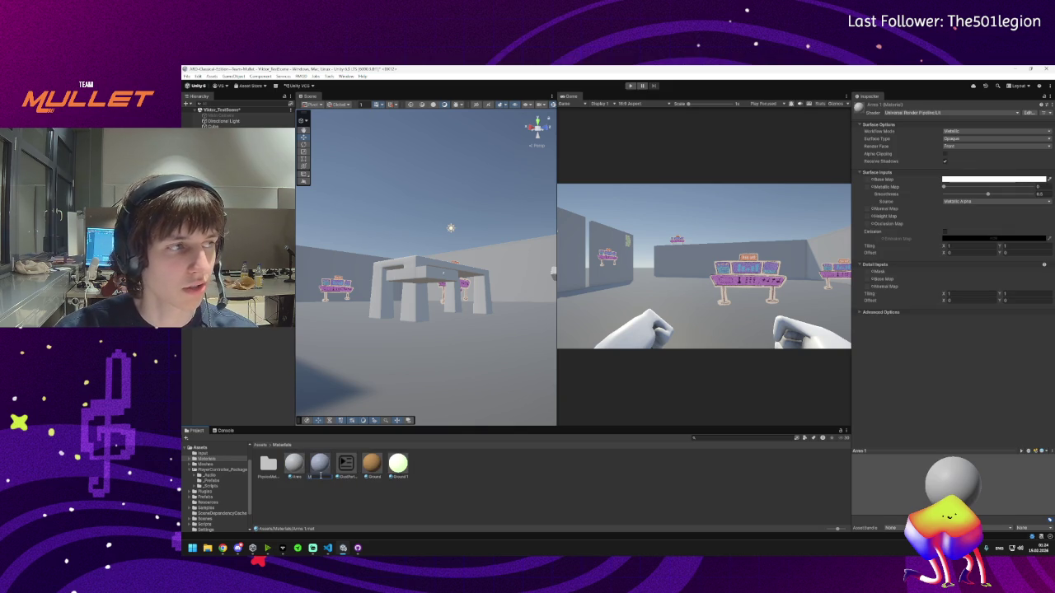
text(M)
key(Return)
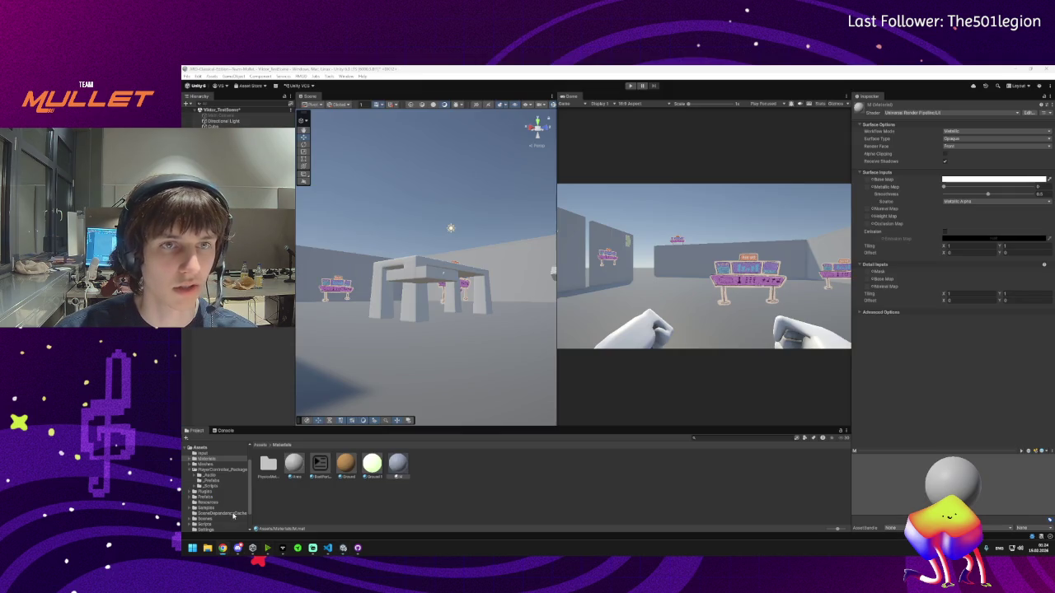
click(222, 548)
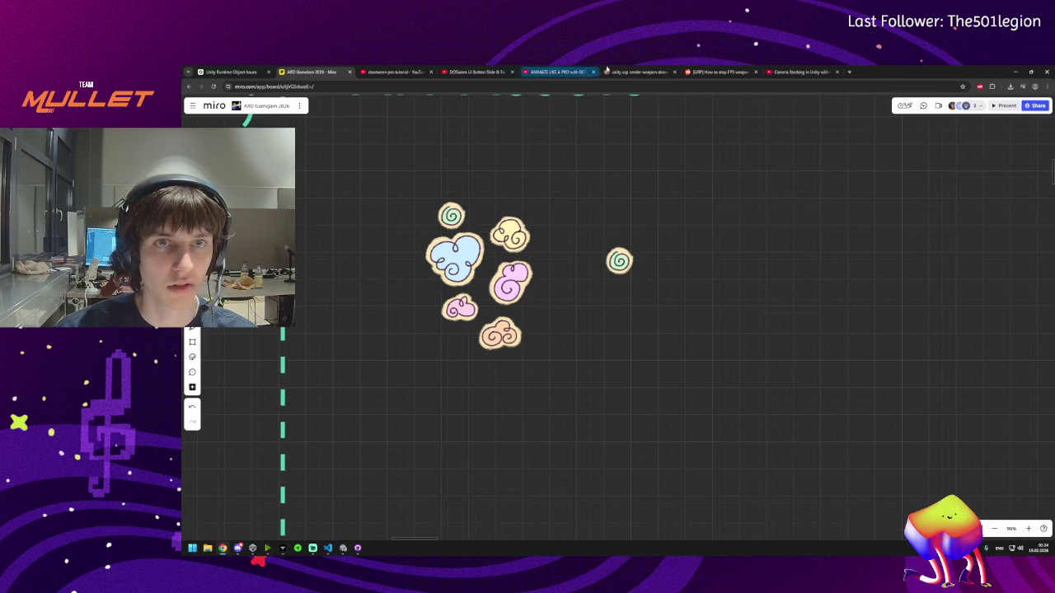
- Translate the German word 'möbel' on DeepL and select the result 'furniture'
click(849, 73)
text(deepl.com)
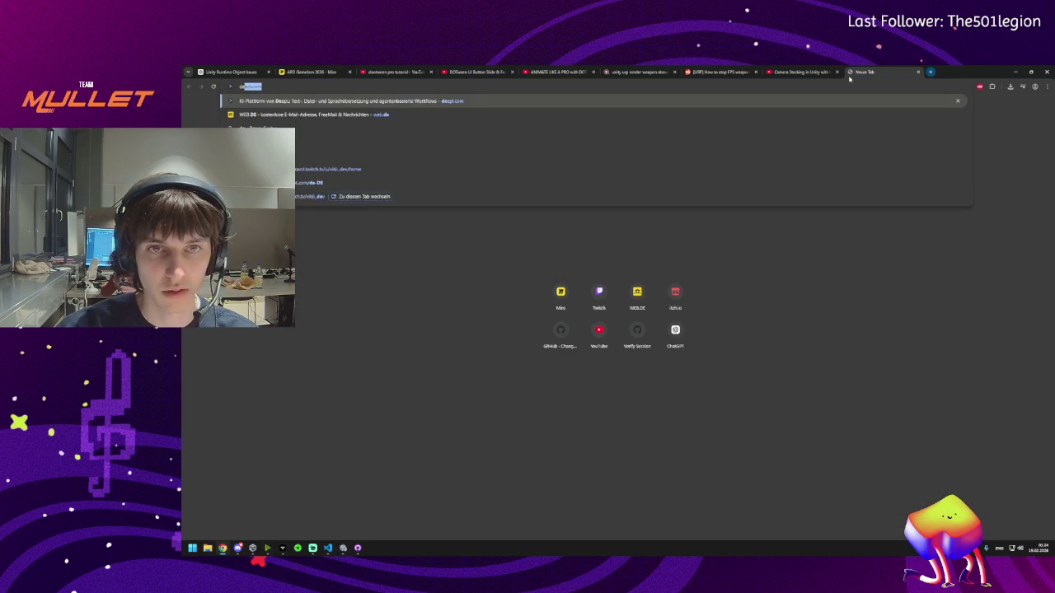
key(Return)
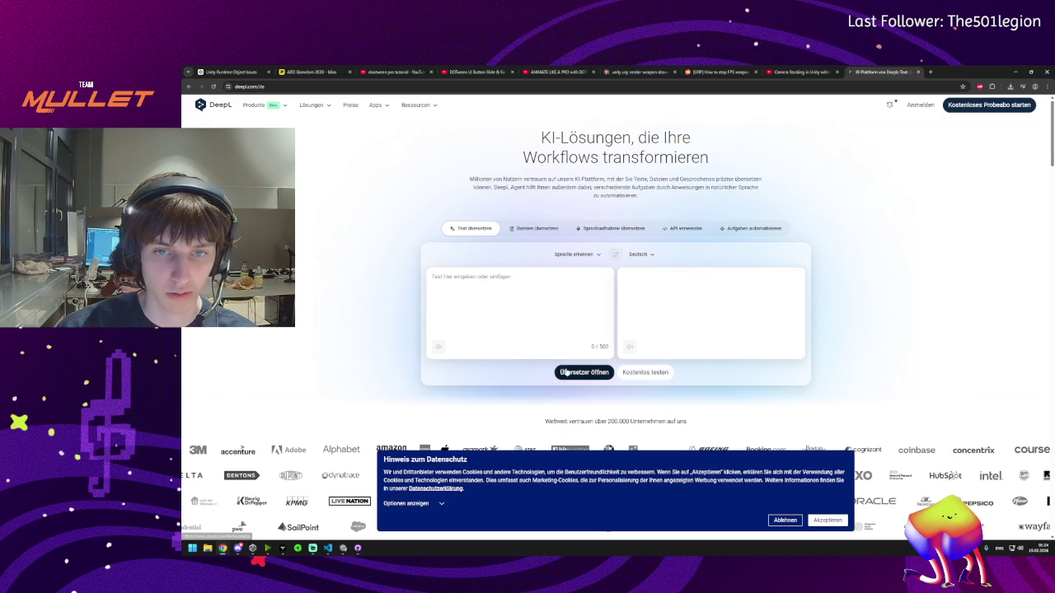
click(565, 372)
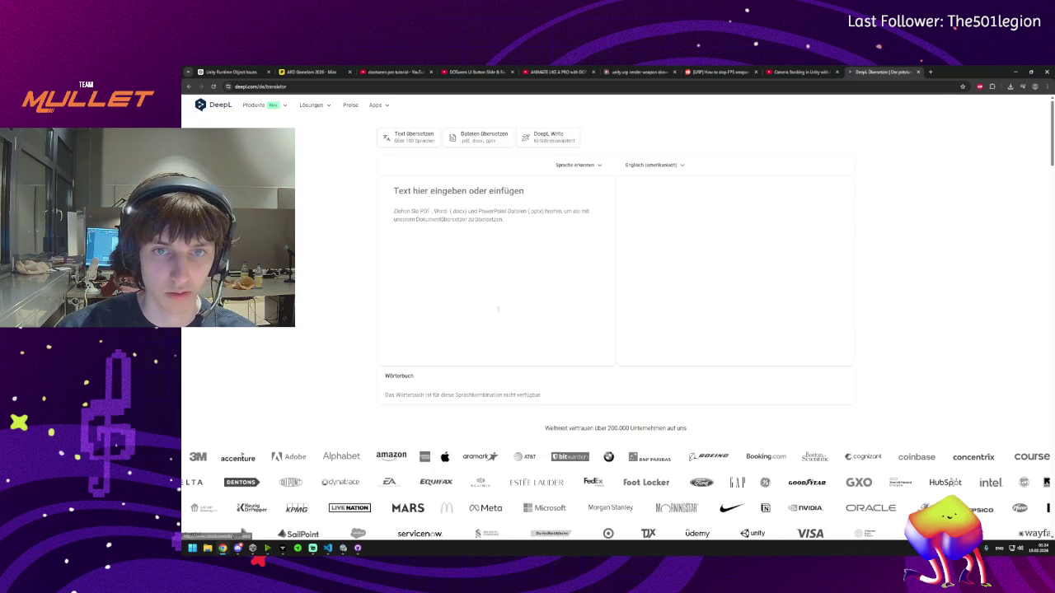
text(möbel)
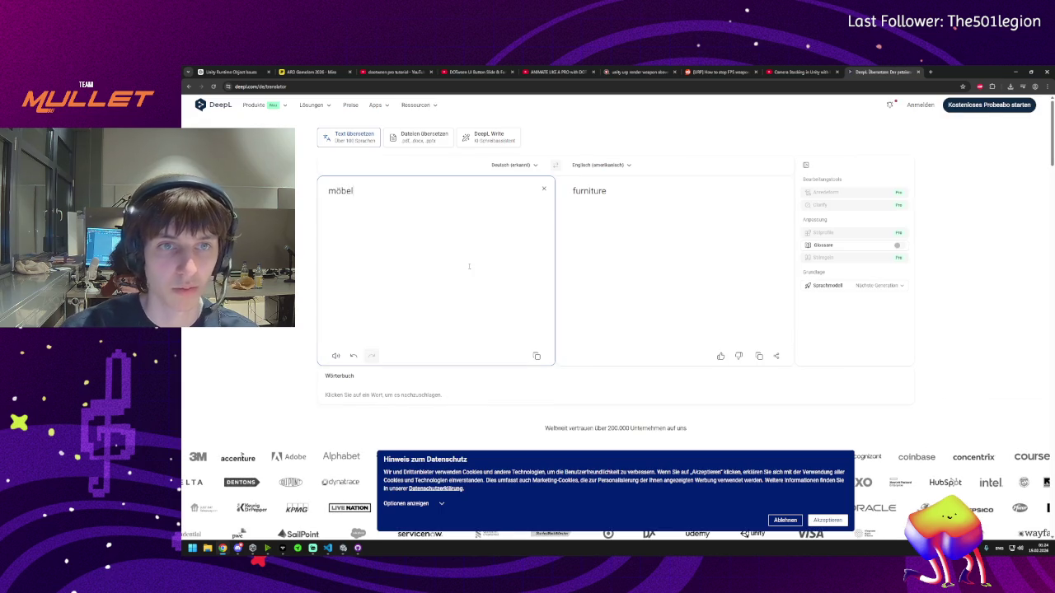
double_click(589, 191)
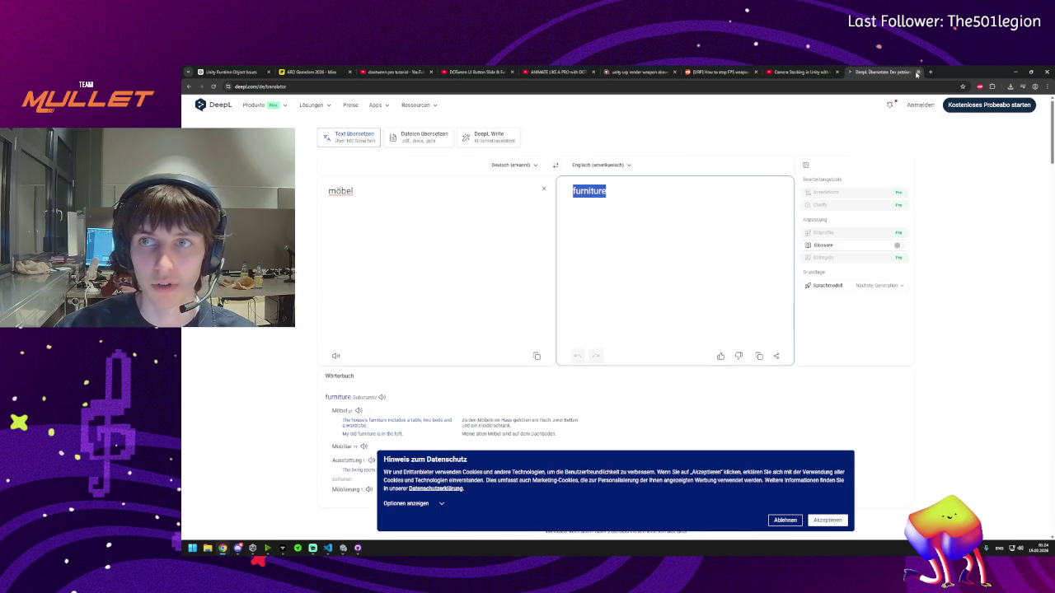
- Close the DeepL tab, return to Unity and paste 'furniture' as the M material's name
click(918, 72)
key(alt+Tab)
click(397, 477)
key(ctrl+v)
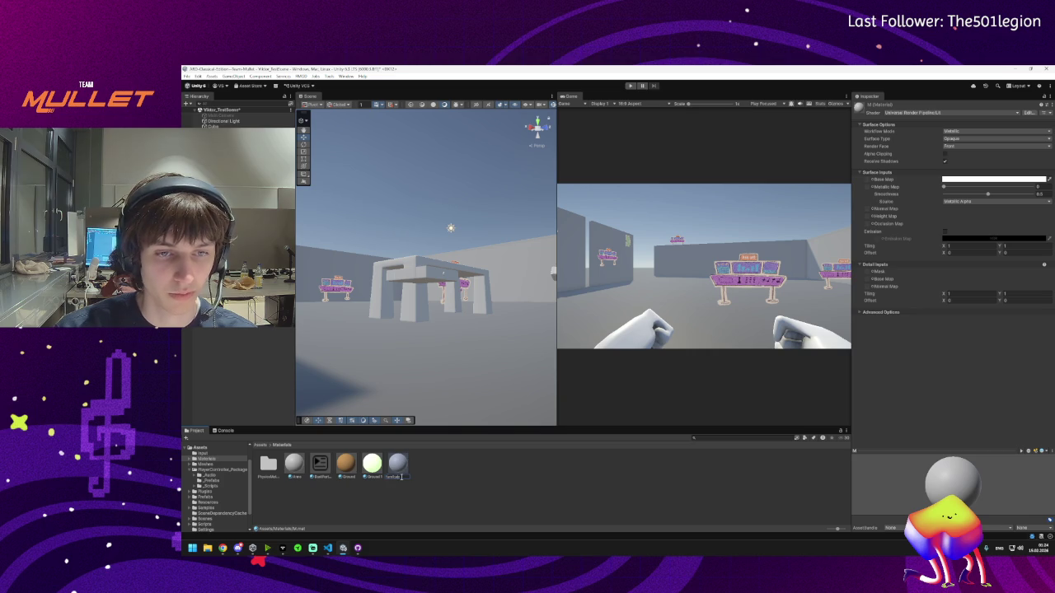
- Confirm the Furniture name, drag it onto the table, then frame the Knob and assign it too
key(Return)
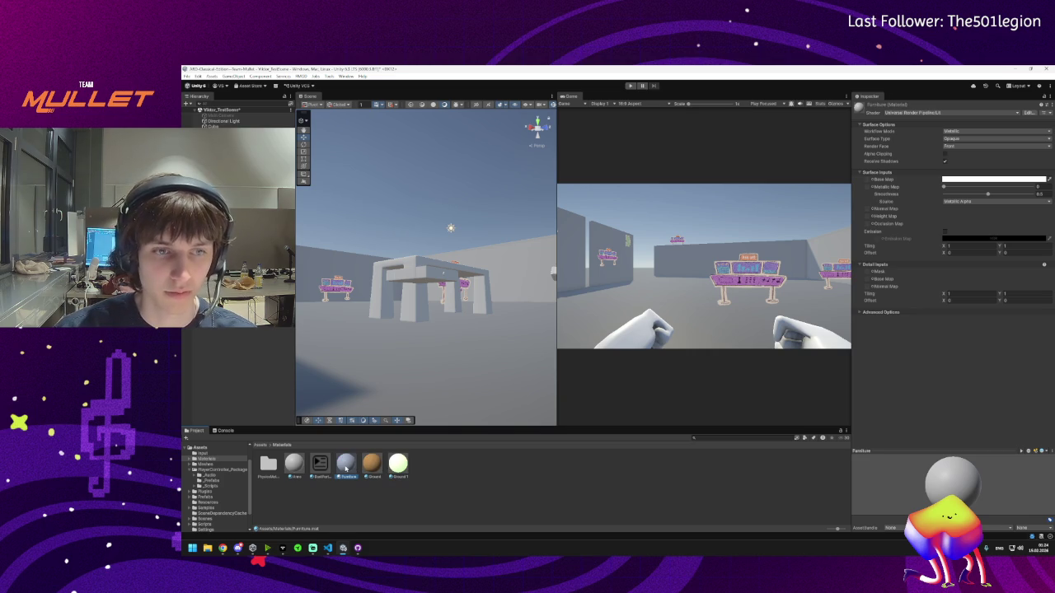
drag(347, 468, 416, 267)
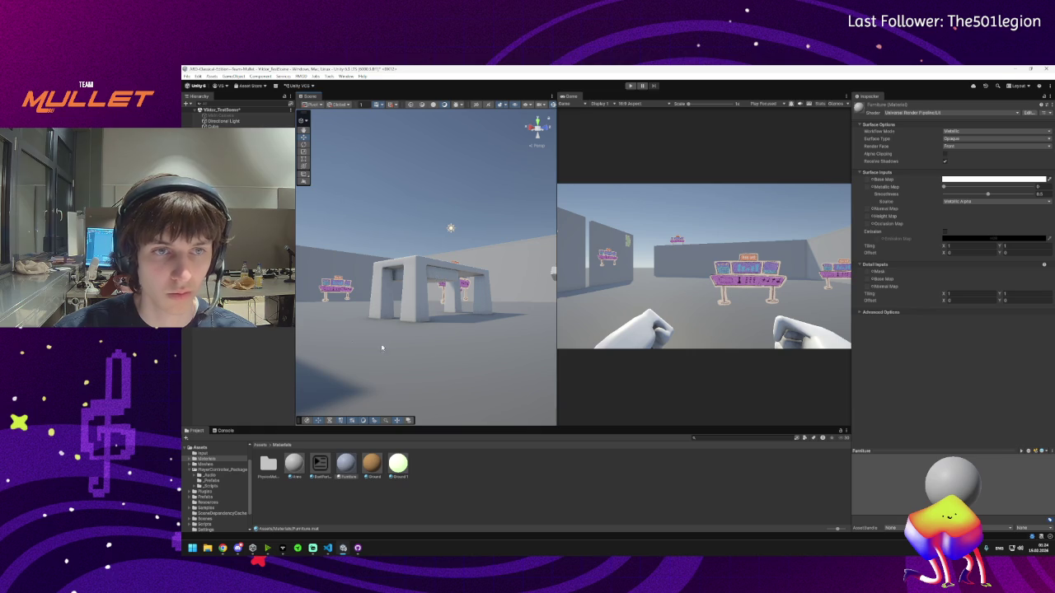
click(445, 275)
click(445, 275)
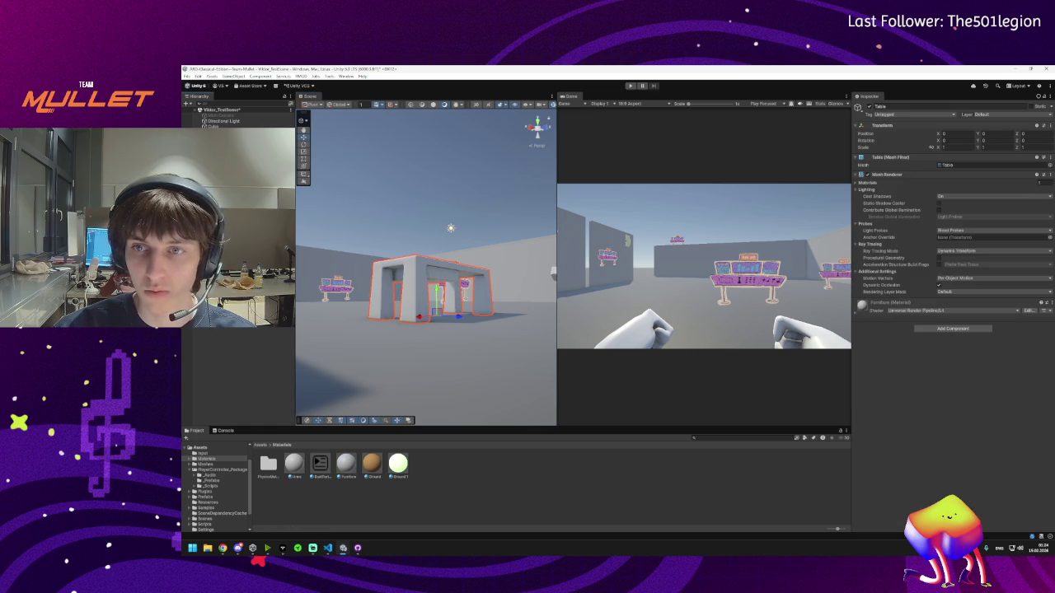
click(445, 275)
key(f)
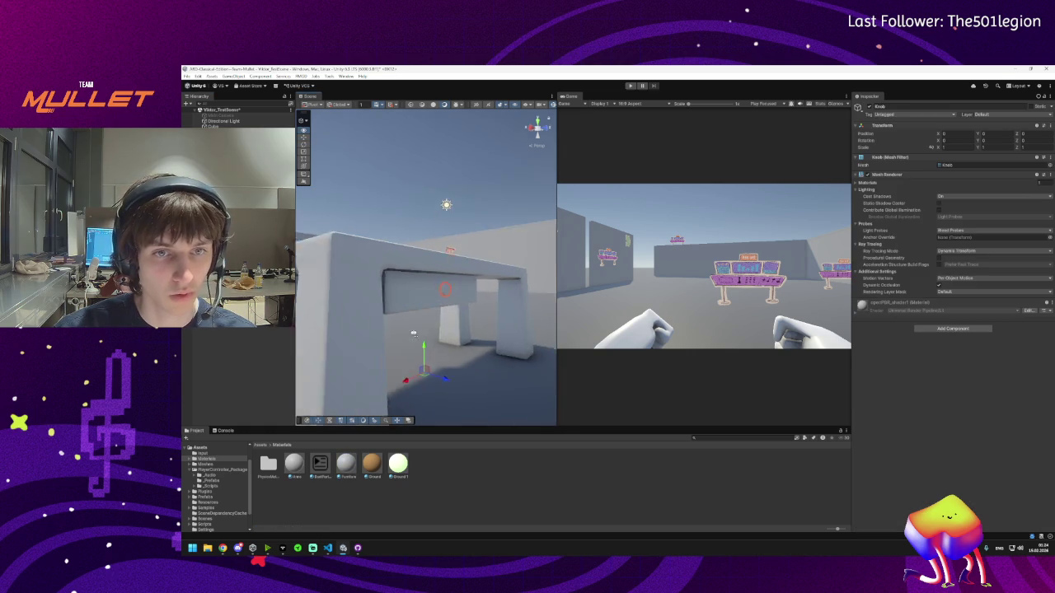
mouse_move(367, 414)
mouse_down()
mouse_move(428, 297)
mouse_move(417, 383)
mouse_move(346, 388)
mouse_move(384, 384)
mouse_move(320, 439)
mouse_up()
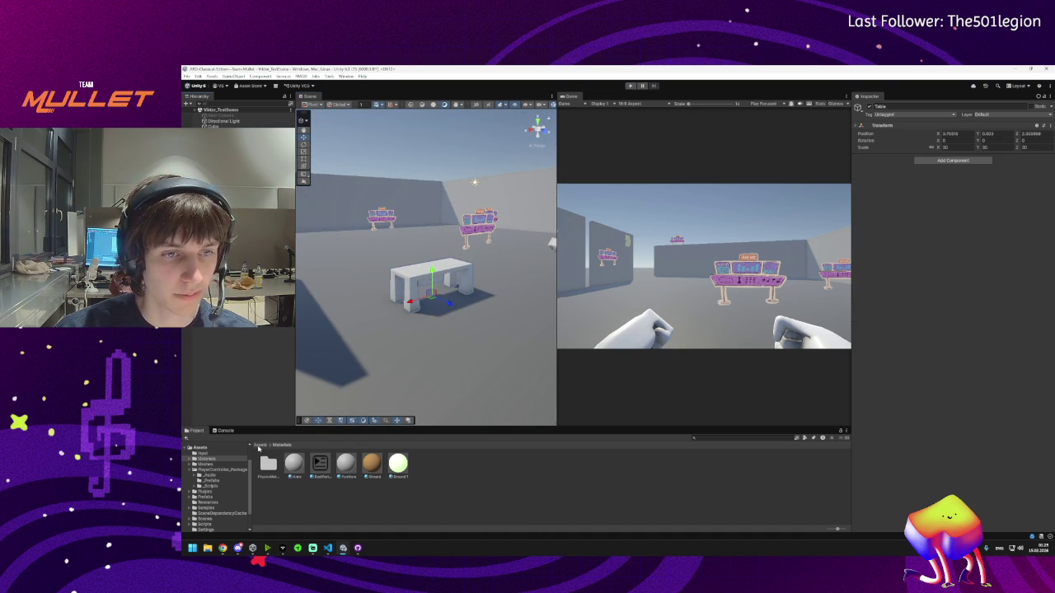
- Go from Assets into the Prefabs folder and turn the scene camera toward the player
click(260, 445)
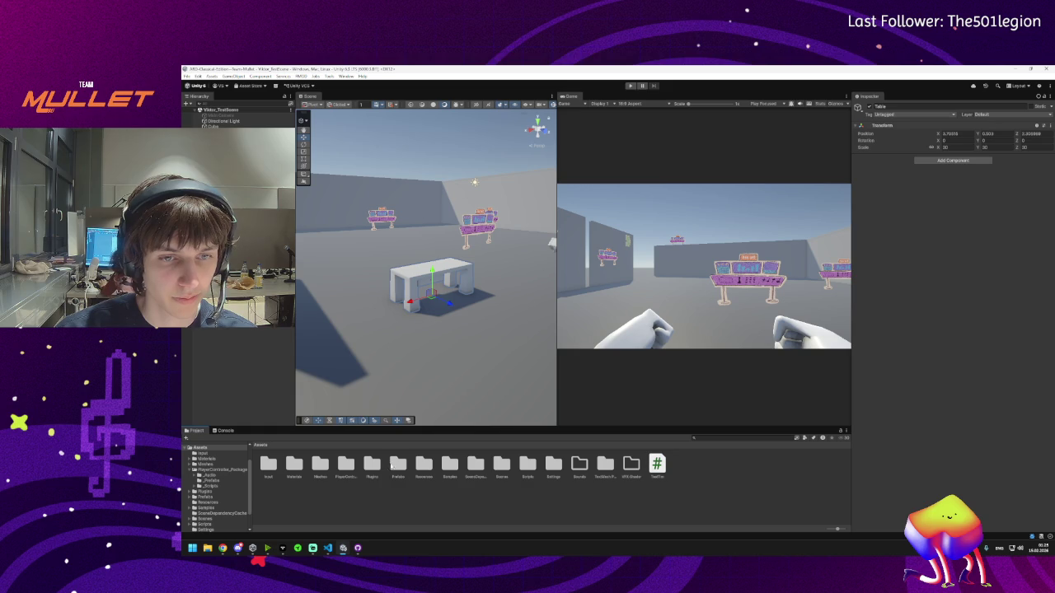
double_click(397, 465)
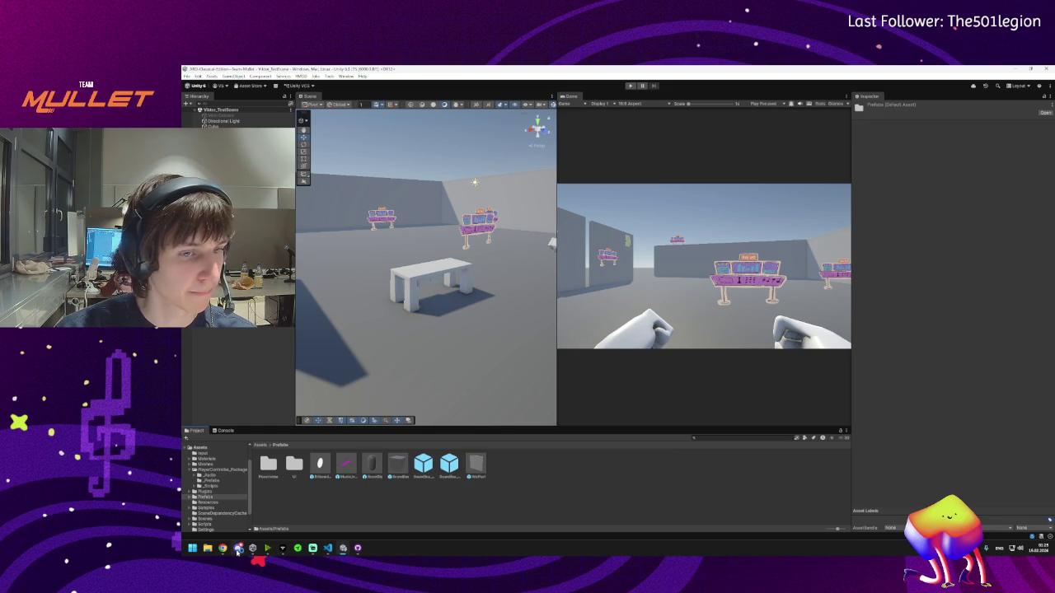
mouse_move(237, 552)
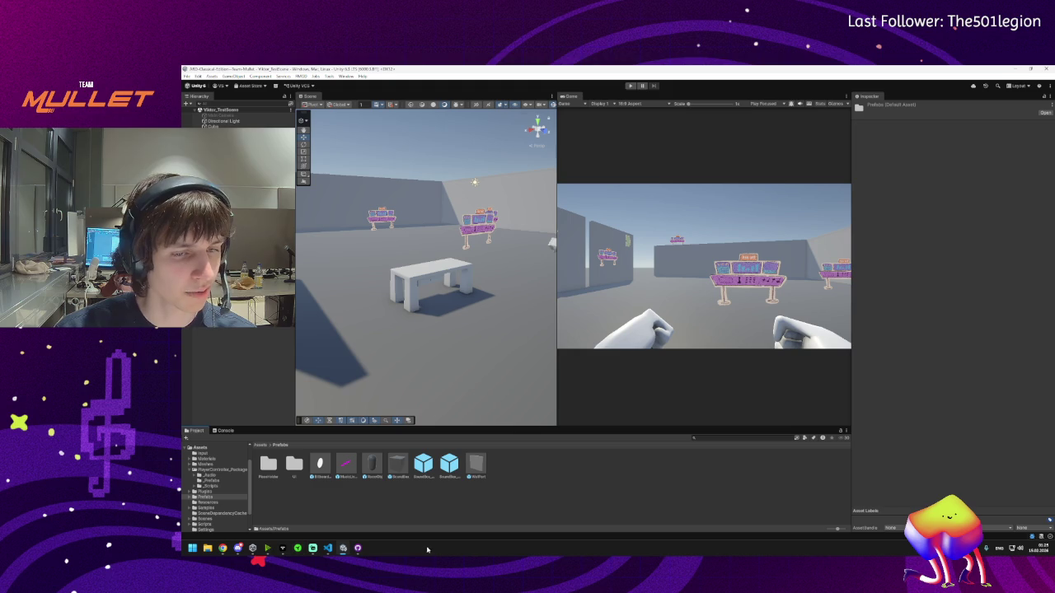
mouse_move(352, 553)
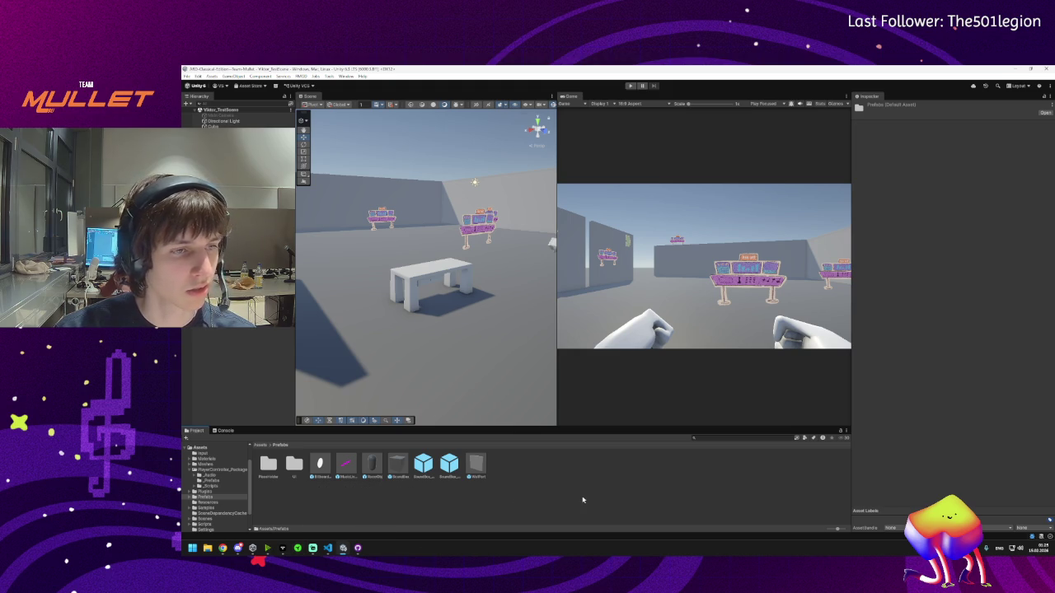
right_click(534, 473)
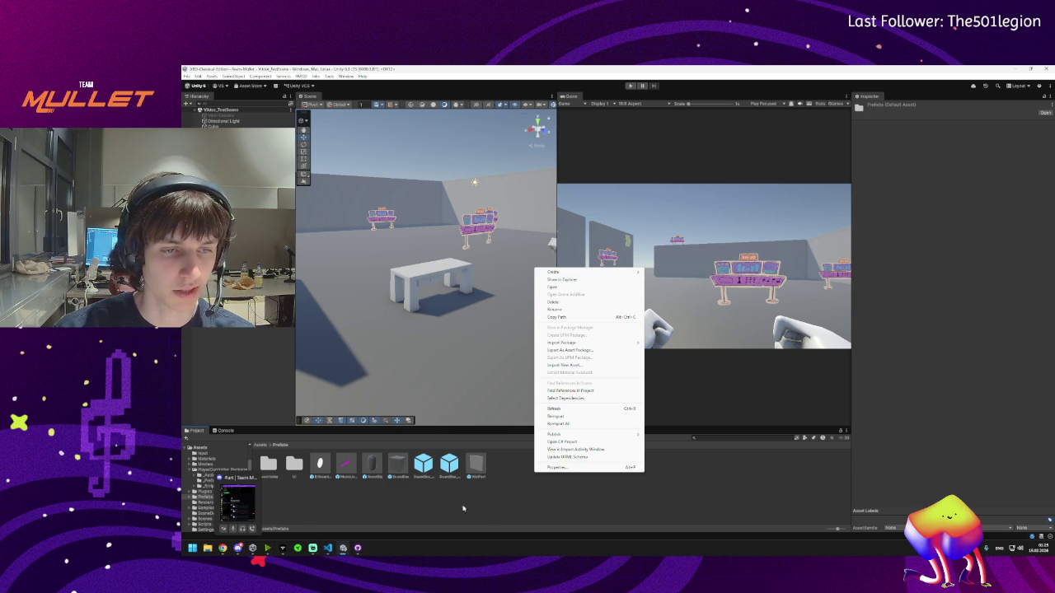
click(501, 507)
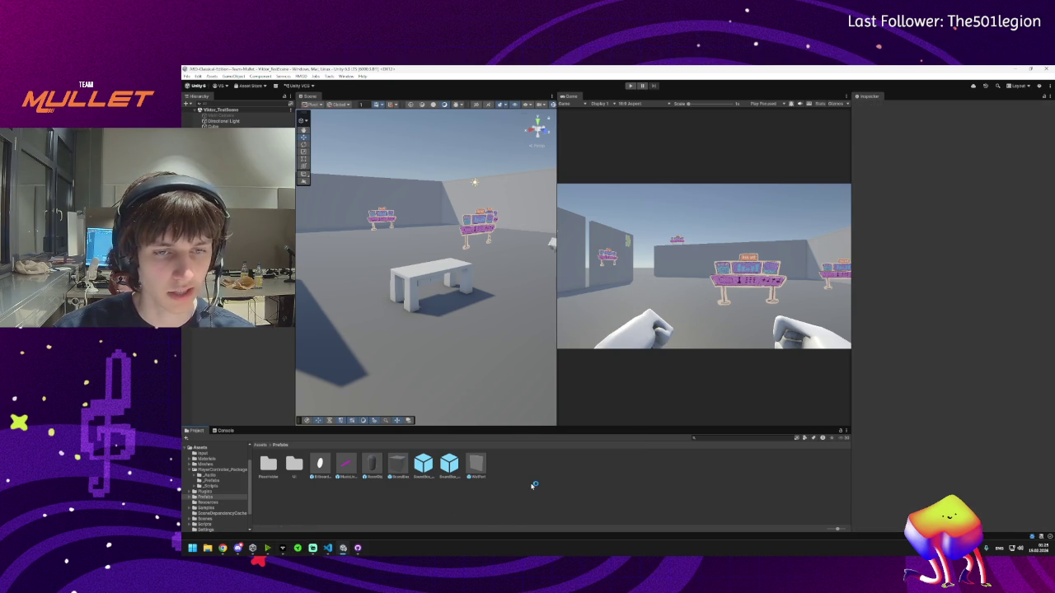
mouse_move(459, 342)
mouse_down()
mouse_move(476, 326)
mouse_move(456, 332)
mouse_up()
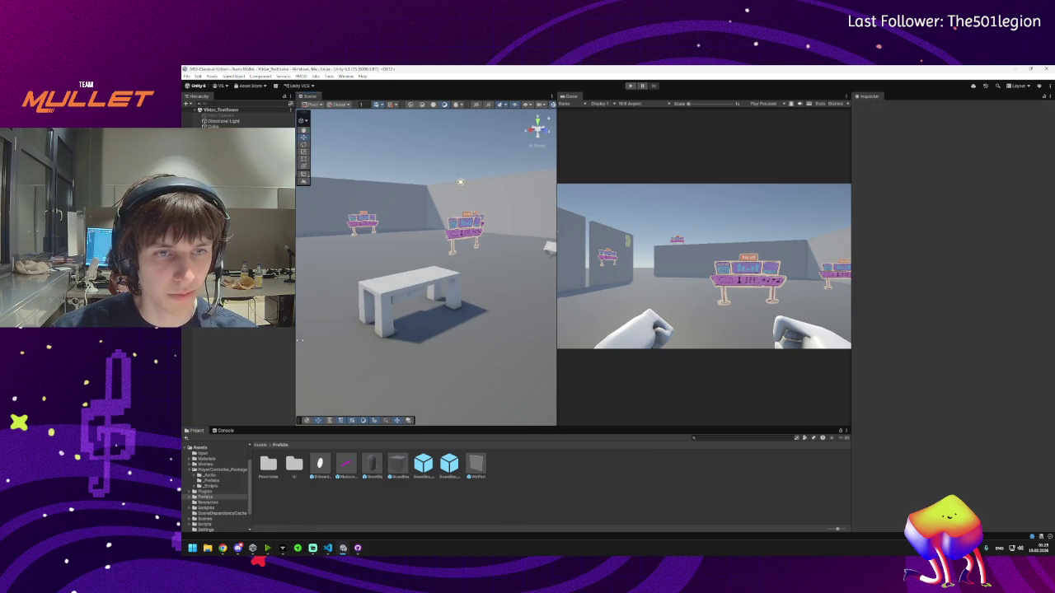
- Create a new folder named Furniture inside Prefabs
right_click(530, 477)
mouse_move(576, 277)
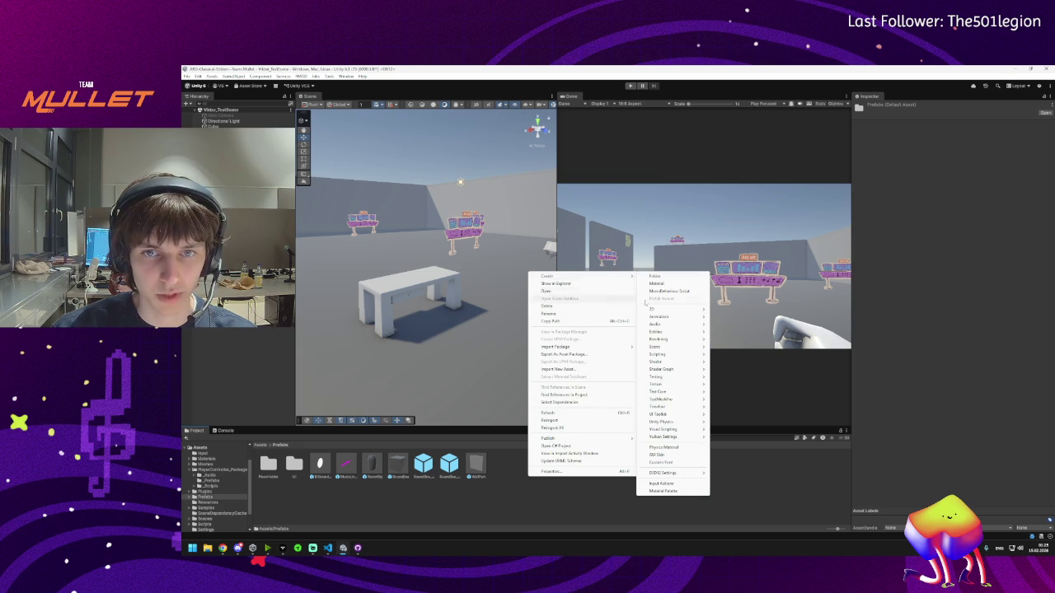
click(656, 277)
mouse_move(239, 551)
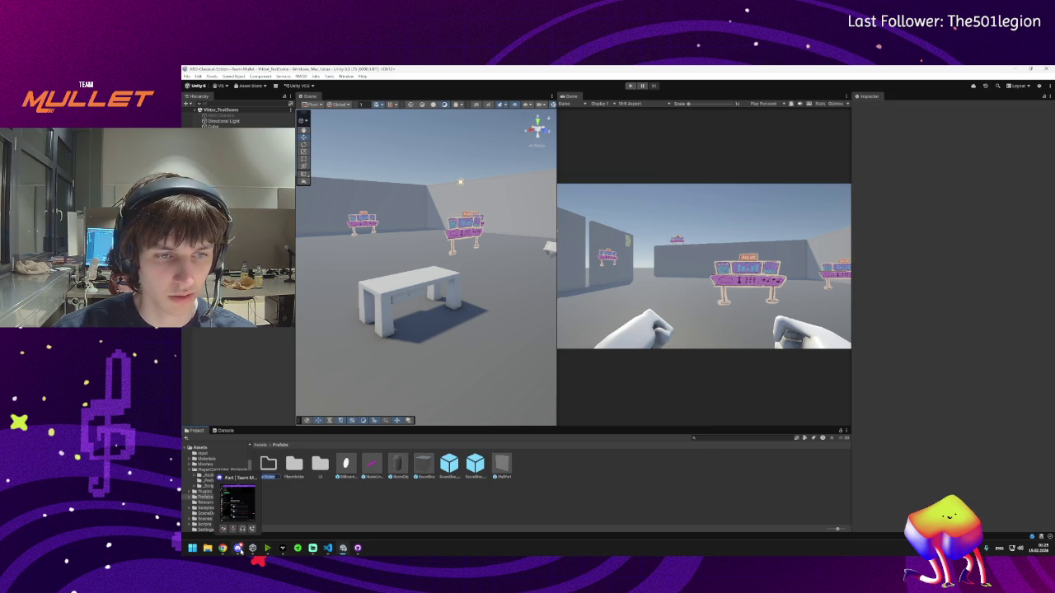
text(P)
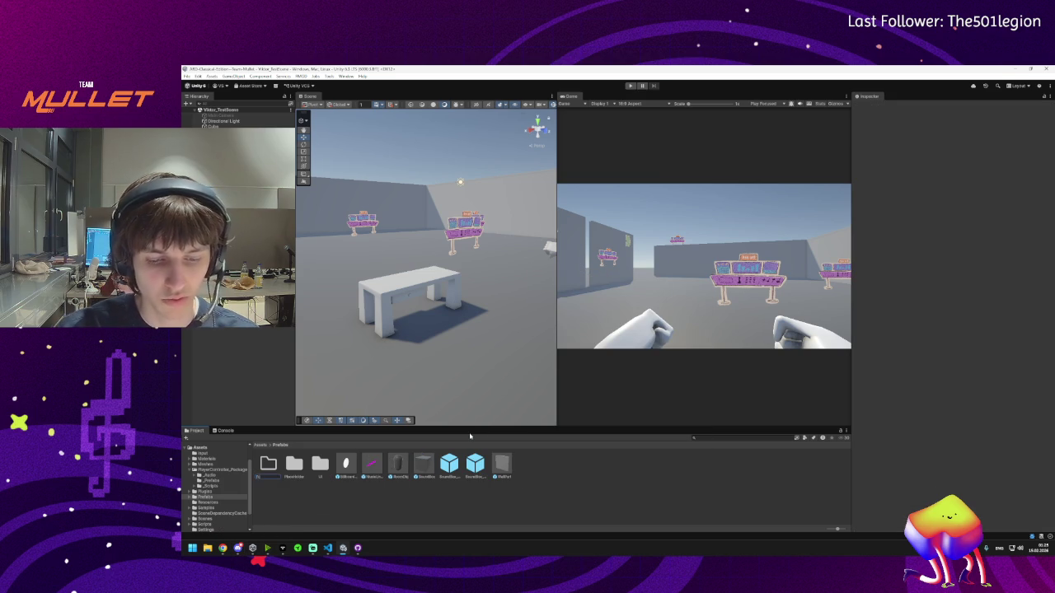
key(Return)
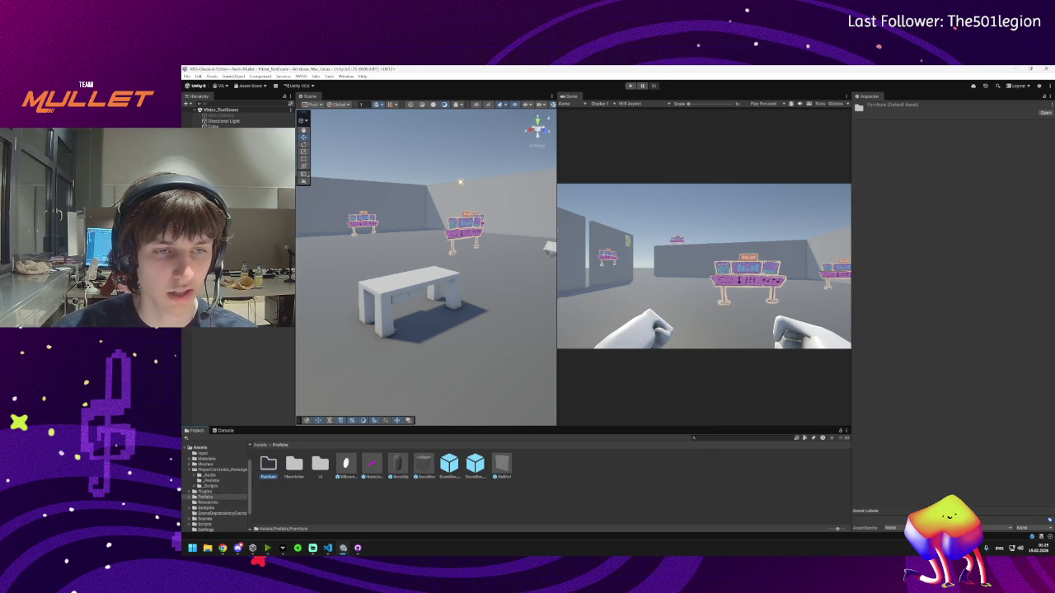
- Drag the scene Table from the Hierarchy into the Furniture folder to make a Table prefab
double_click(263, 476)
drag(212, 126, 268, 466)
click(214, 126)
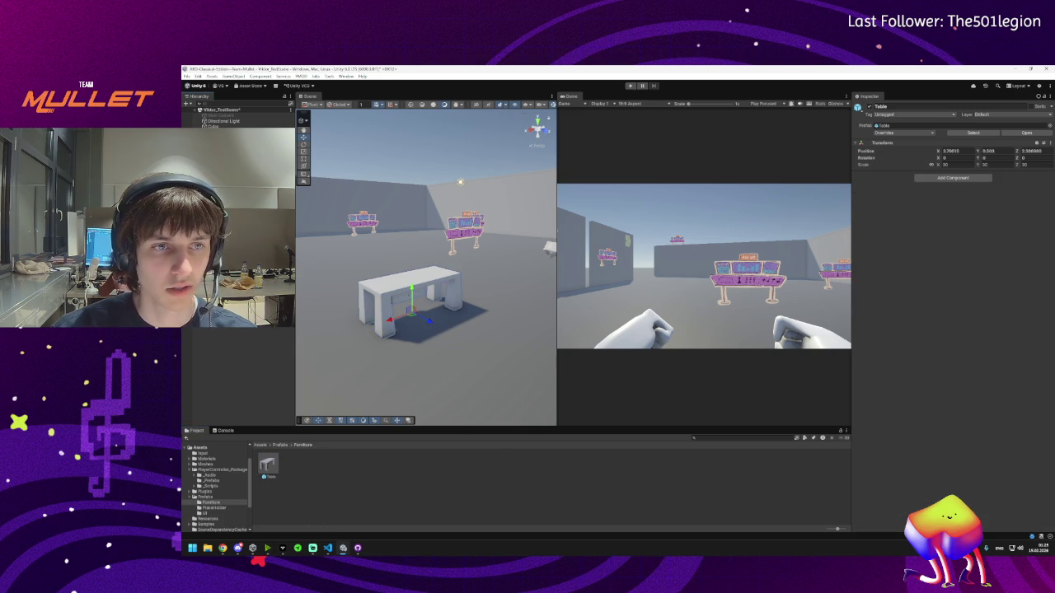
scroll(373, 338, down, 5)
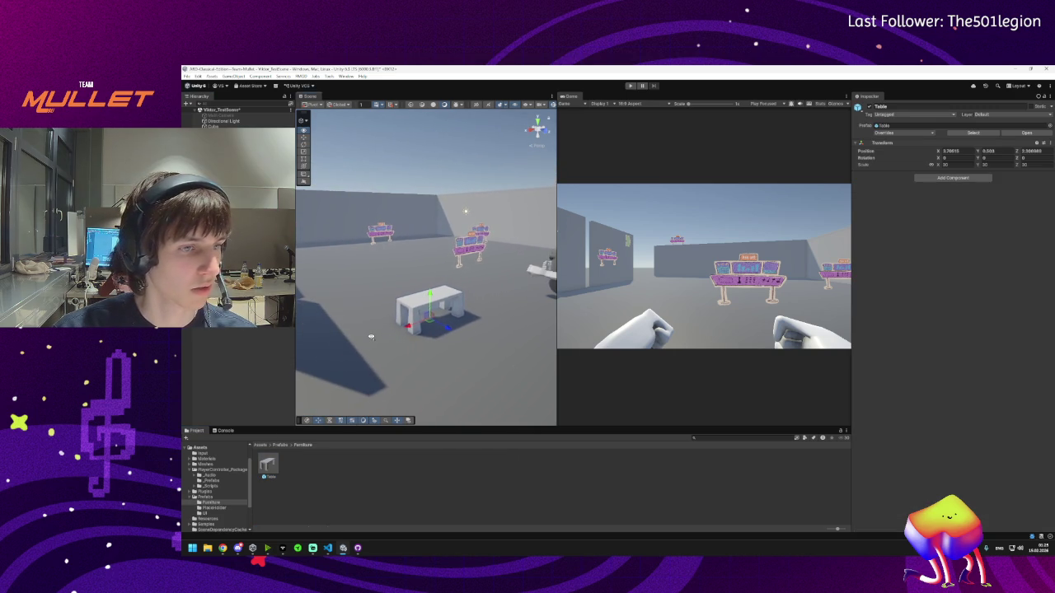
scroll(371, 337, down, 1)
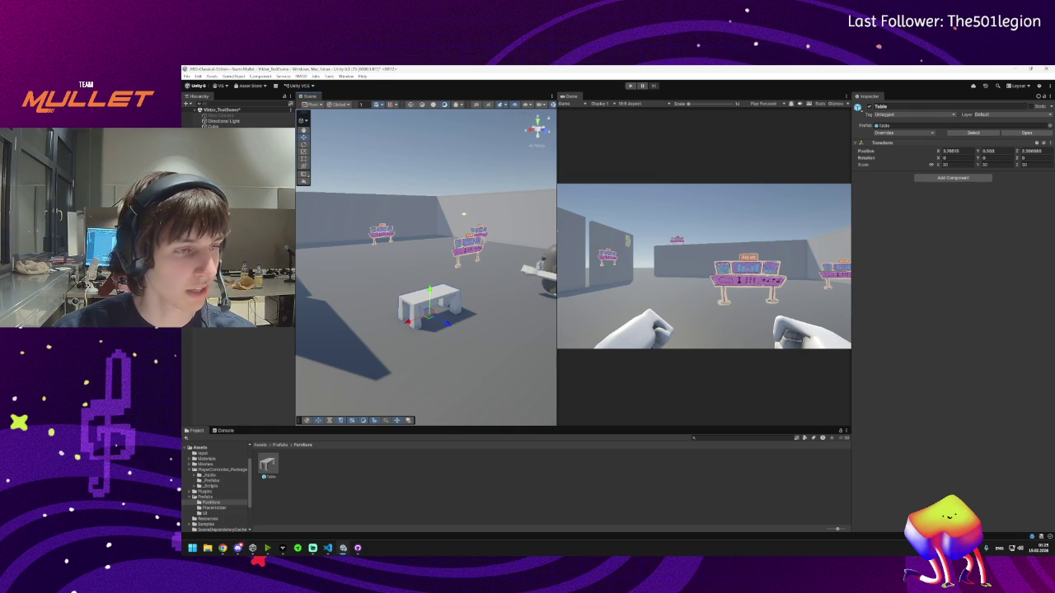
- Orbit from the table over to the robot character, then return to the Prefabs folder
mouse_move(347, 358)
mouse_down()
mouse_move(460, 361)
mouse_move(469, 349)
mouse_move(438, 349)
mouse_move(448, 368)
mouse_move(435, 339)
mouse_up()
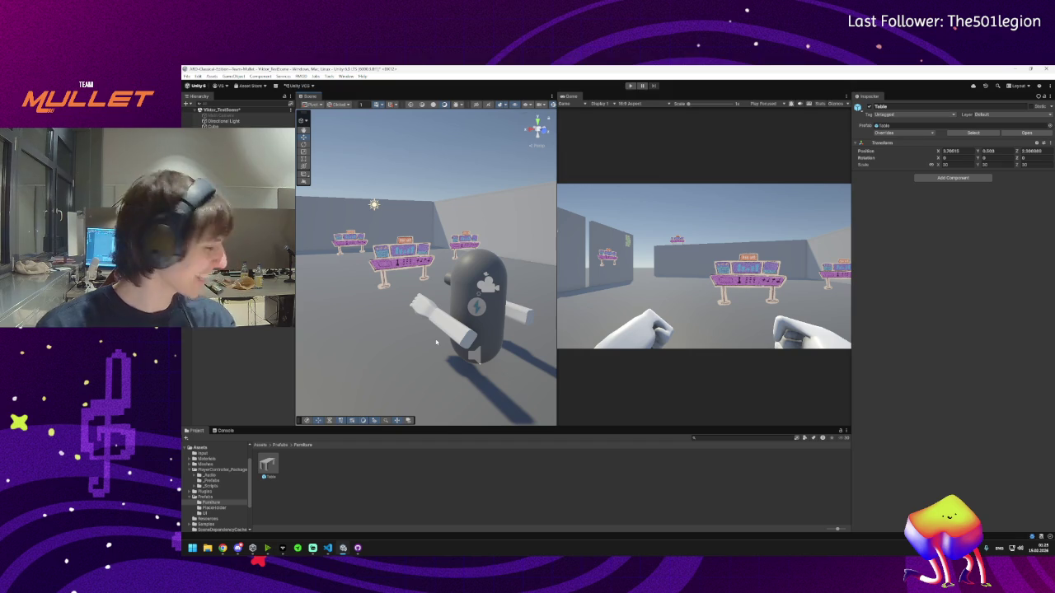
drag(424, 345, 391, 358)
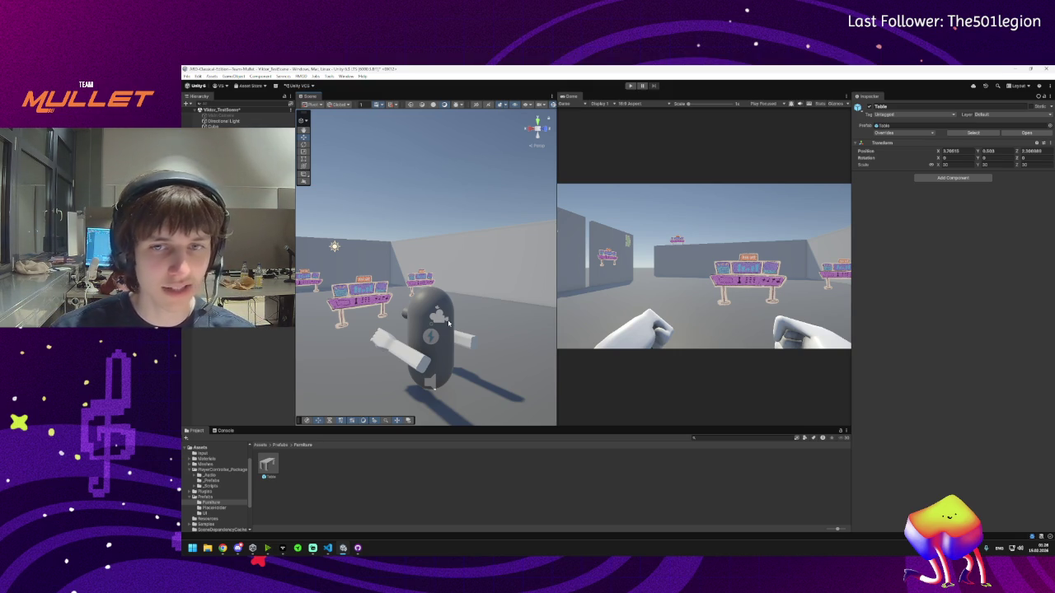
drag(455, 316, 445, 311)
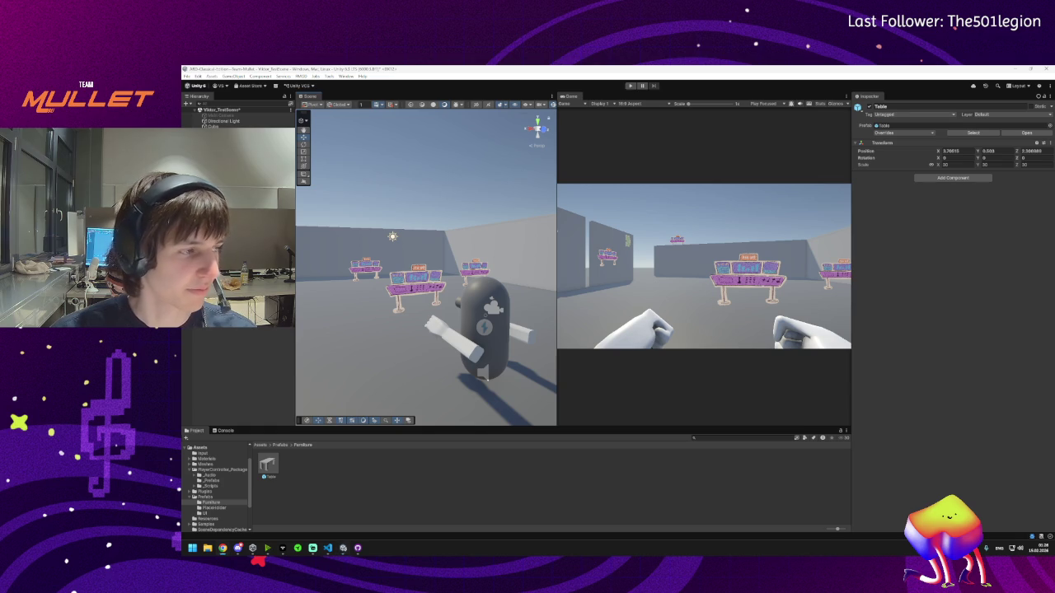
drag(478, 359, 459, 356)
click(279, 447)
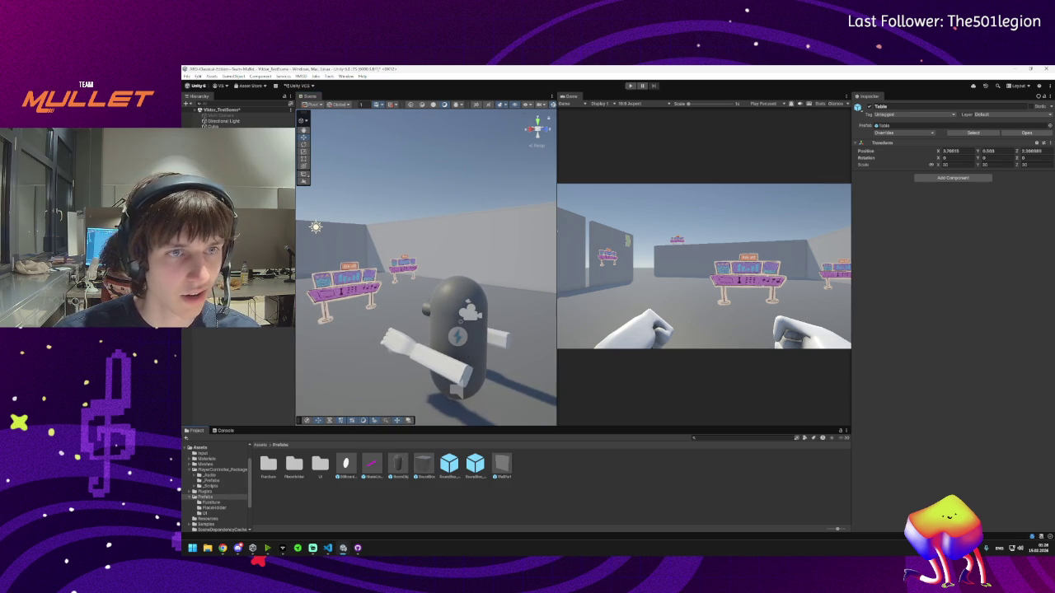
- Select the robot's arm objects, open Assets > Meshes and collapse the Arm and Table foldouts
click(437, 356)
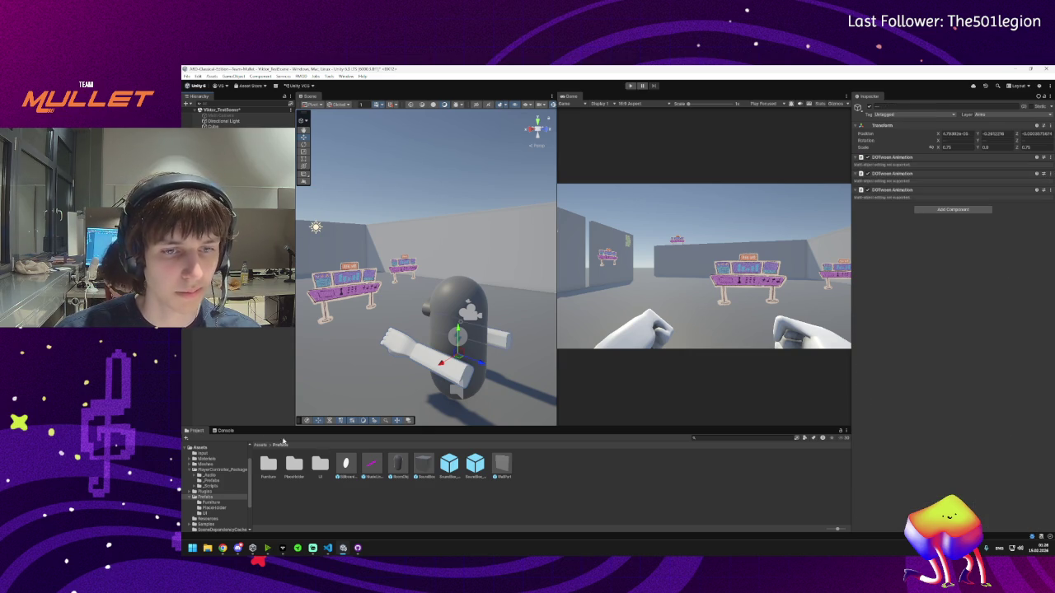
click(260, 445)
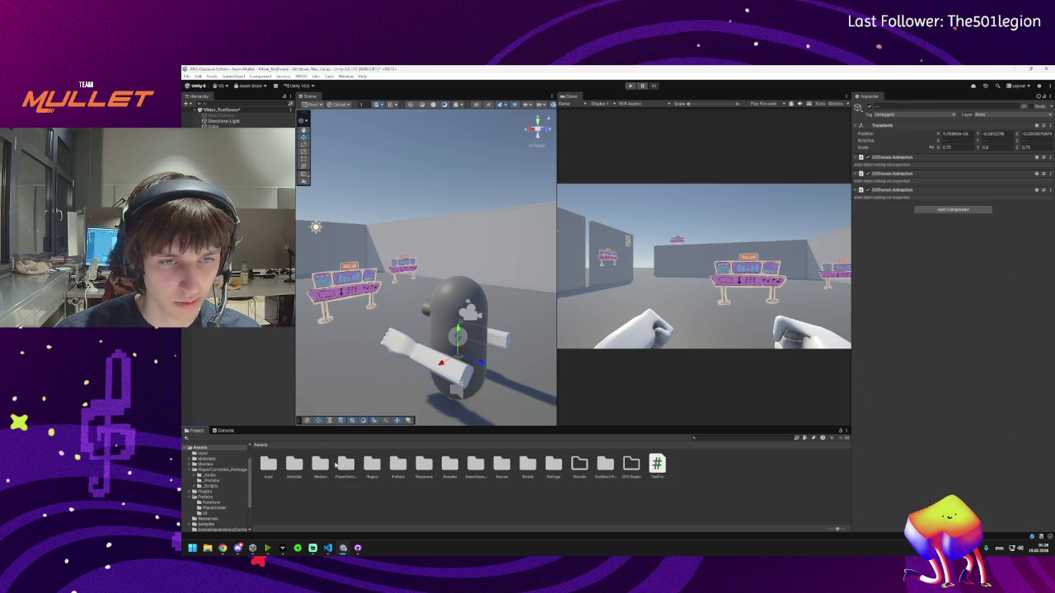
double_click(323, 465)
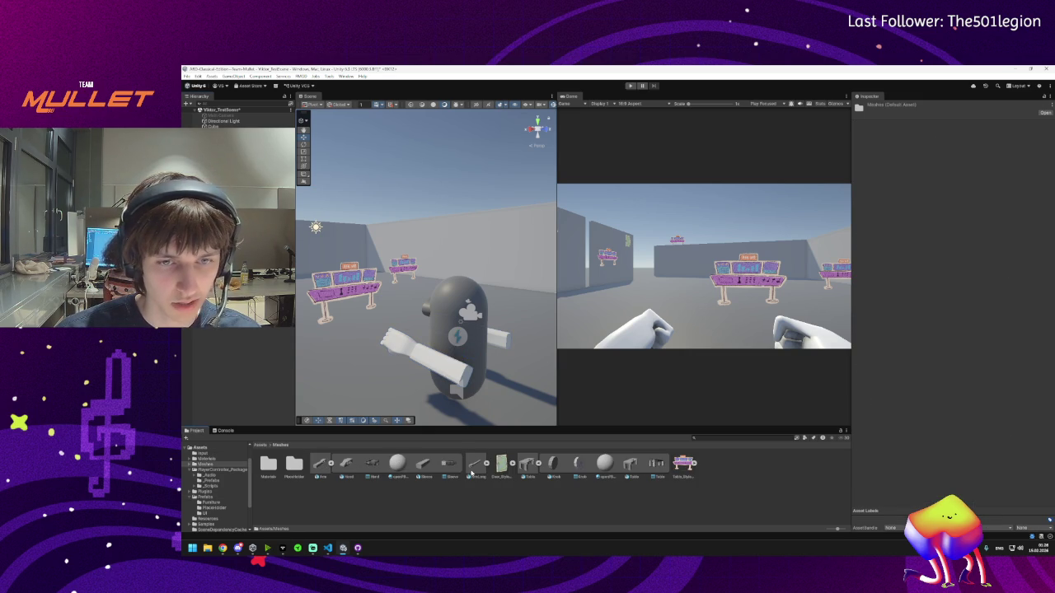
click(328, 464)
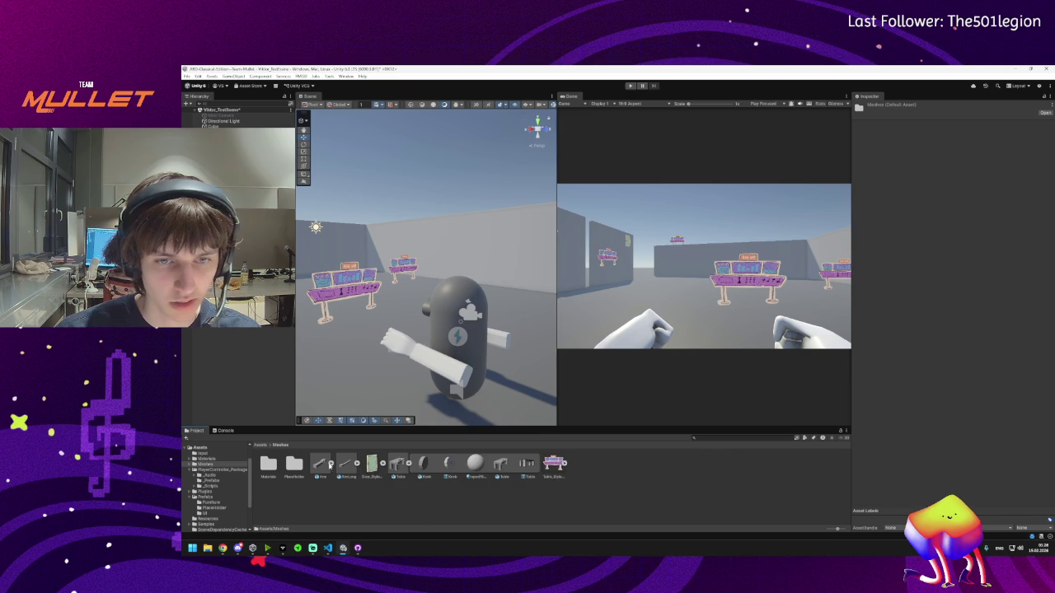
click(408, 464)
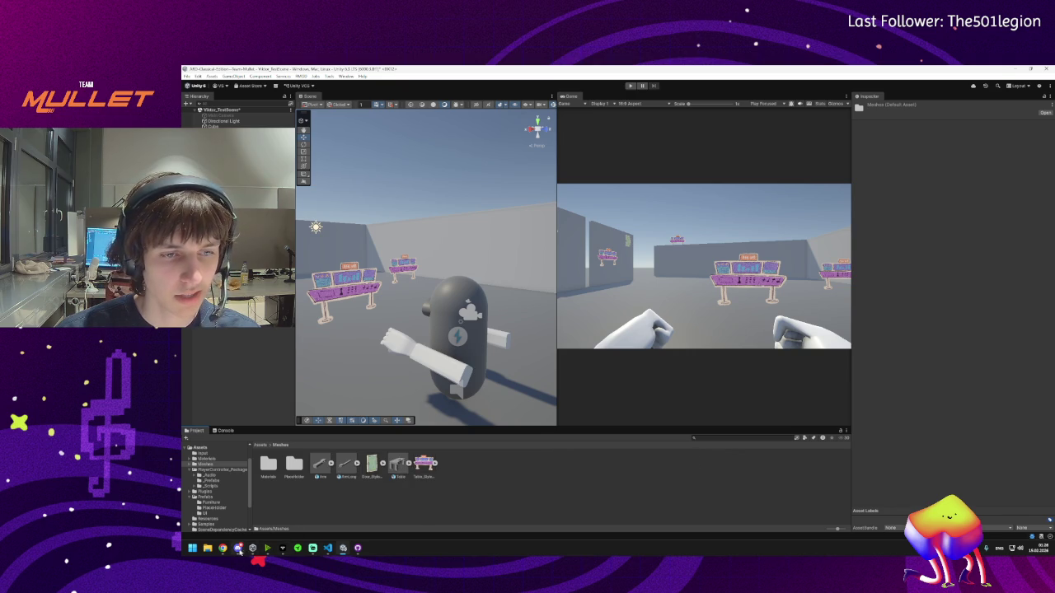
- Review the ArmLong model's import settings and orbit the view around the robot
mouse_move(241, 552)
click(343, 468)
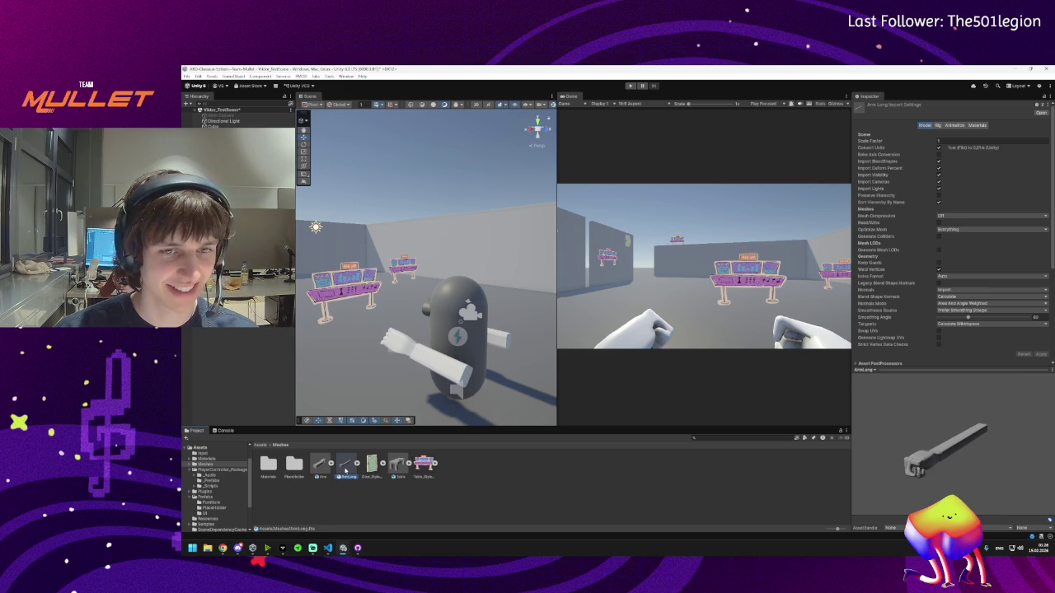
mouse_move(429, 329)
mouse_down()
mouse_move(381, 445)
mouse_move(412, 387)
mouse_move(470, 326)
mouse_up()
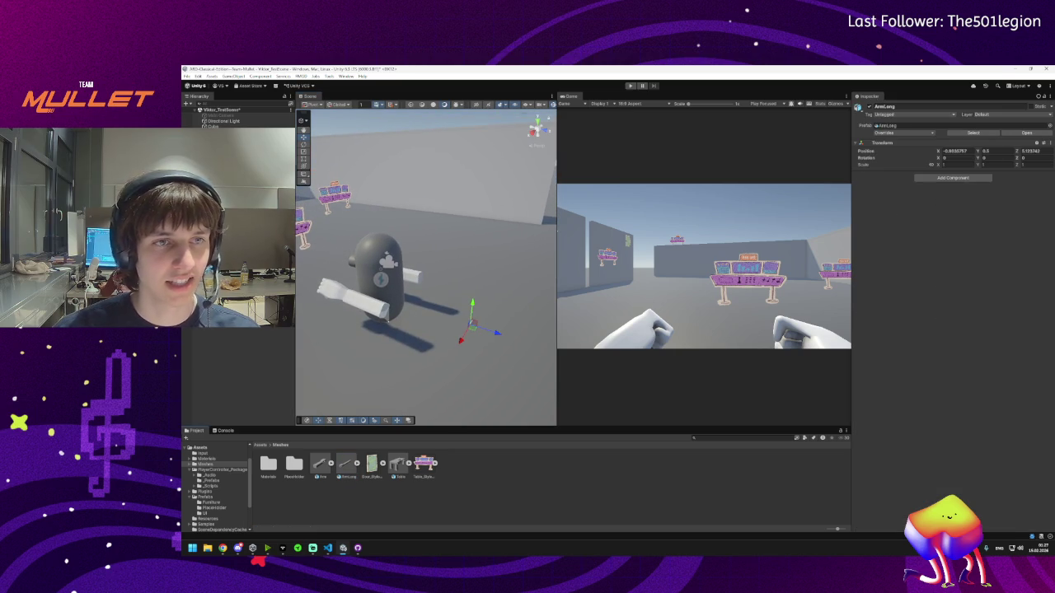
- Unpack the ArmLong prefab instance completely
right_click(211, 240)
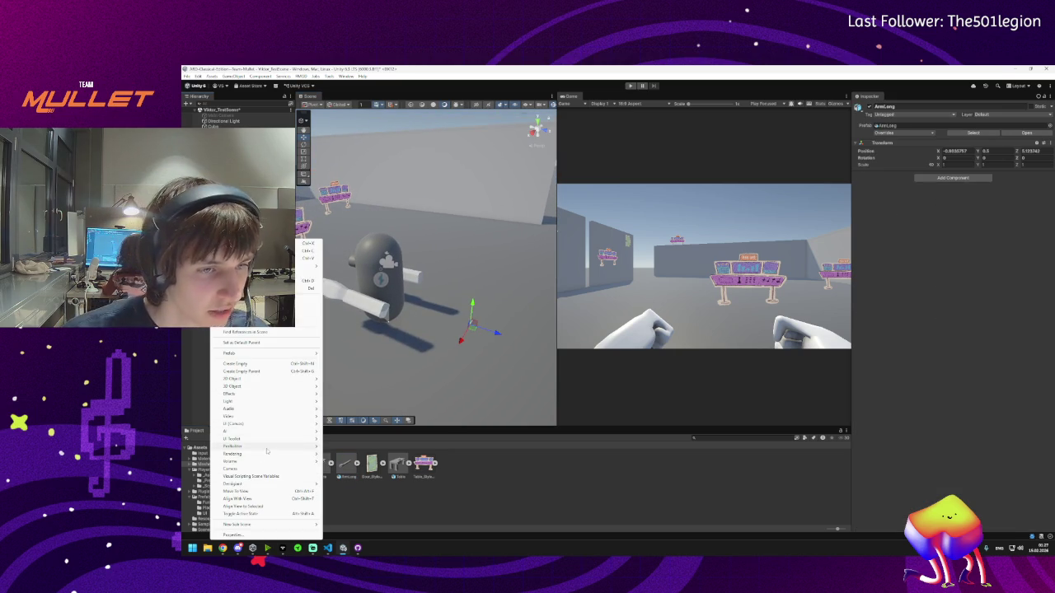
mouse_move(246, 424)
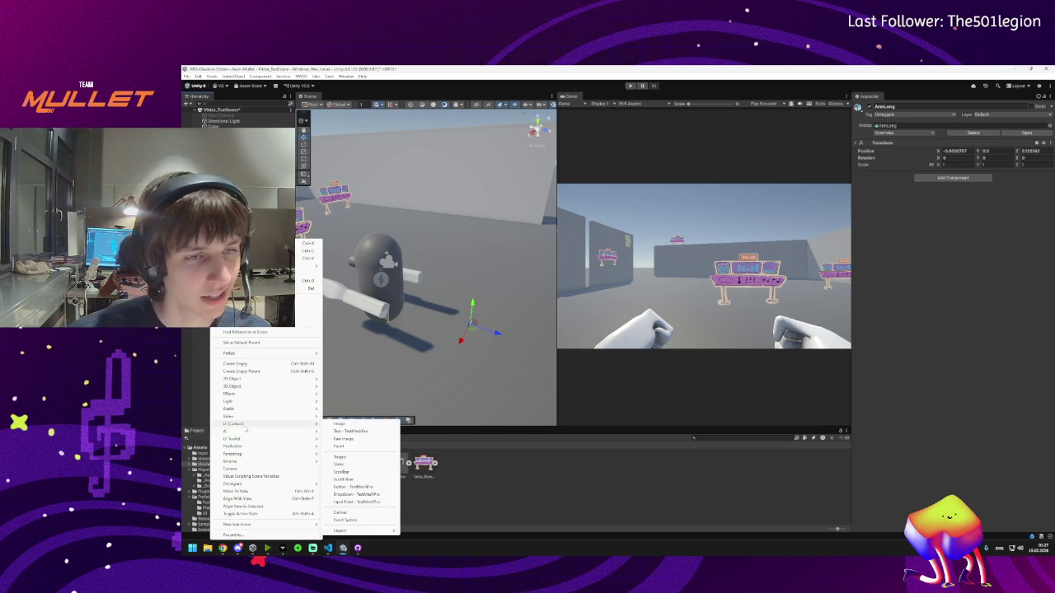
mouse_move(272, 353)
click(362, 409)
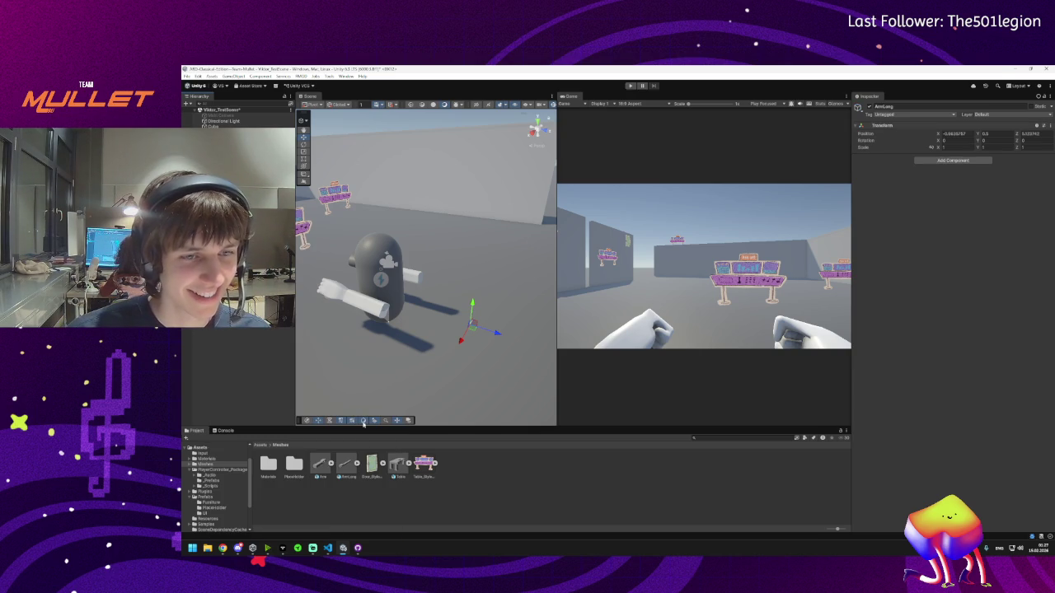
- Locate the Hand's mesh, trial-assign Hand2 from the picker, then undo it
mouse_move(238, 551)
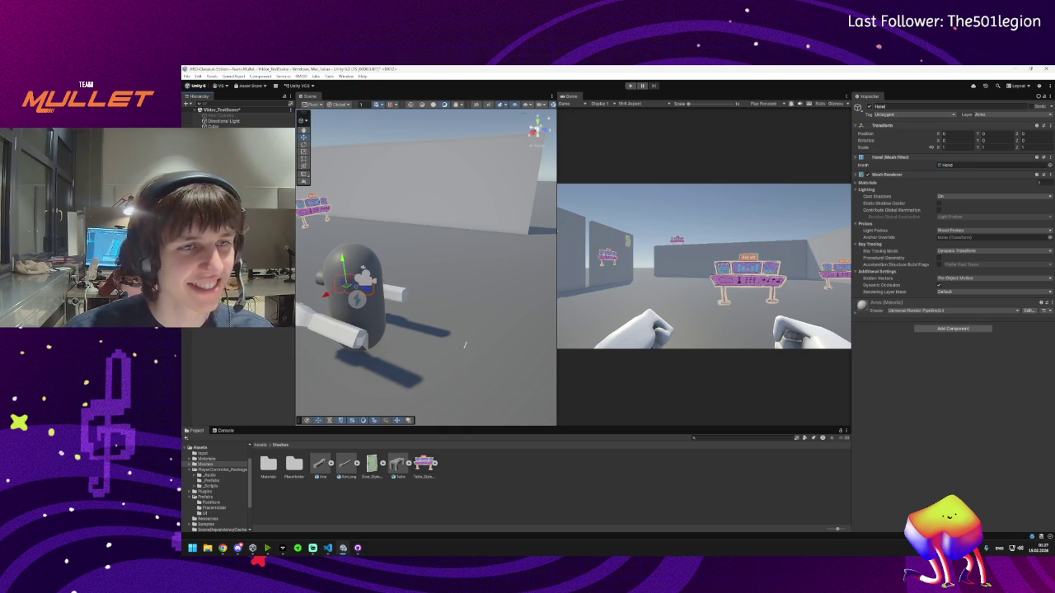
click(464, 344)
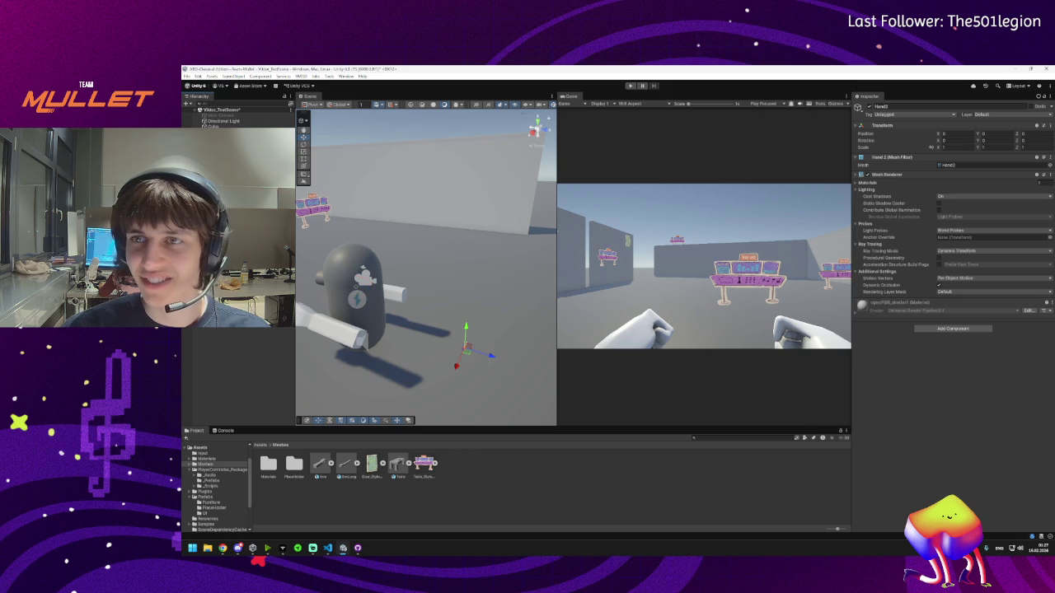
click(988, 165)
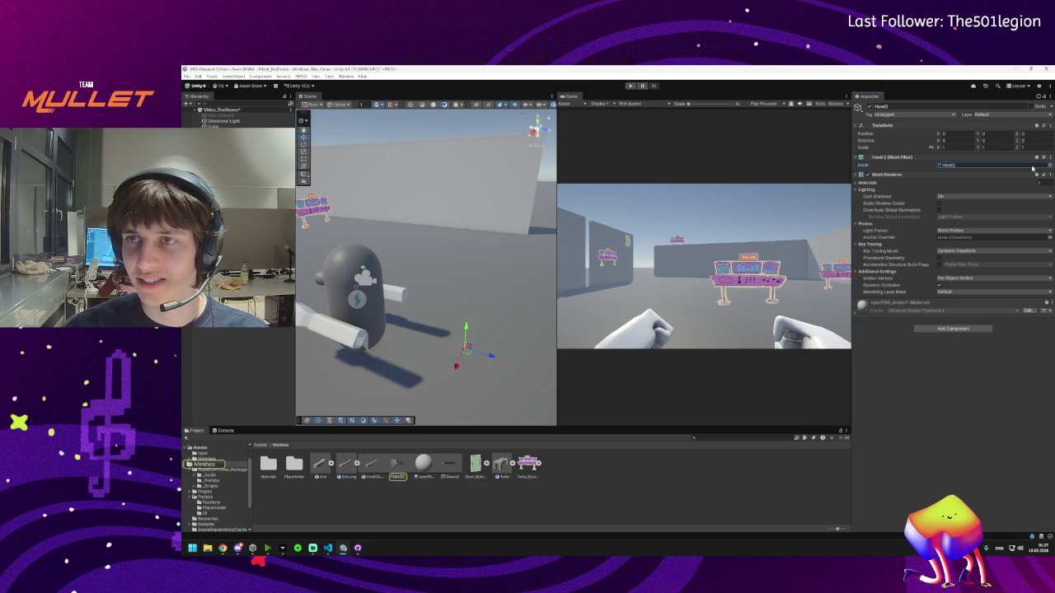
key(ctrl+z)
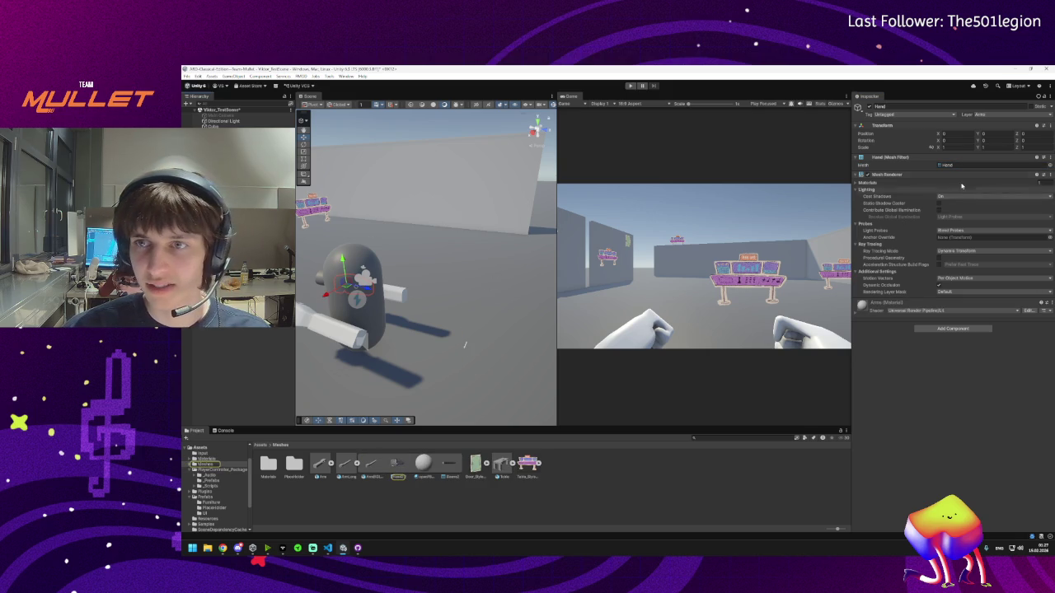
click(948, 165)
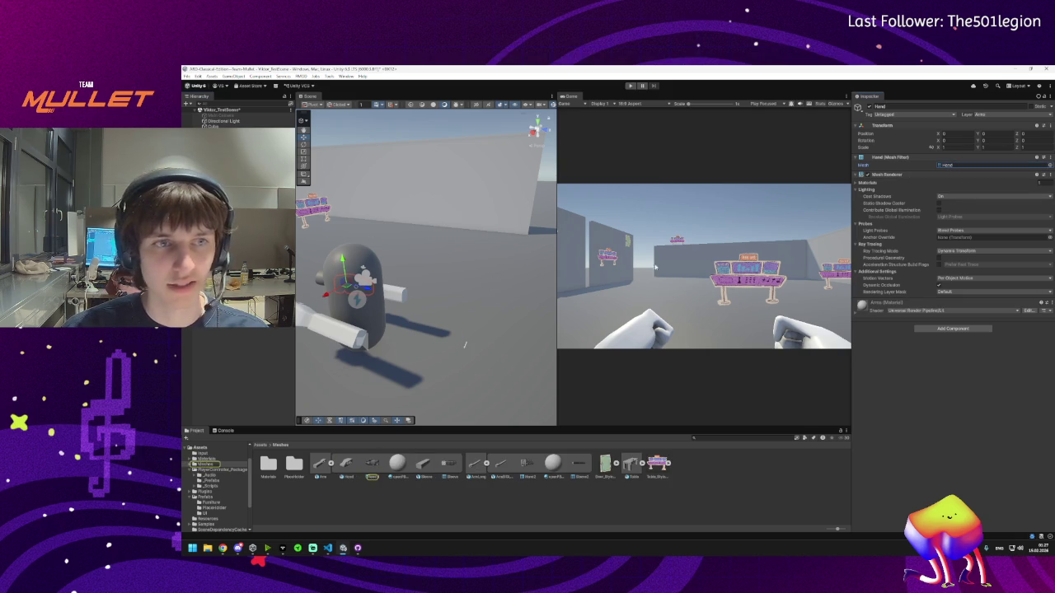
click(1049, 166)
text(hand)
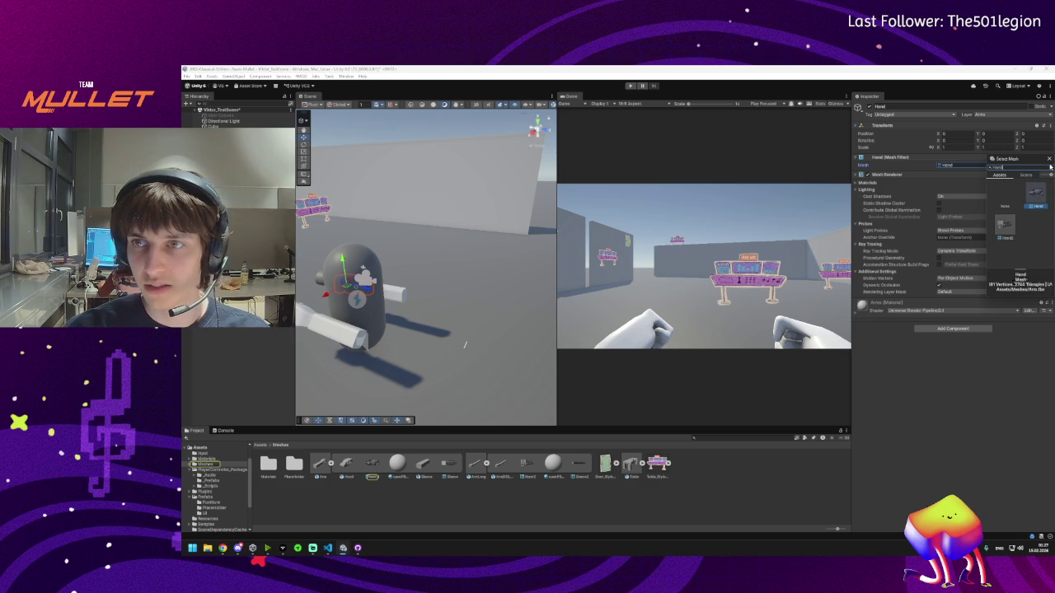
double_click(1026, 195)
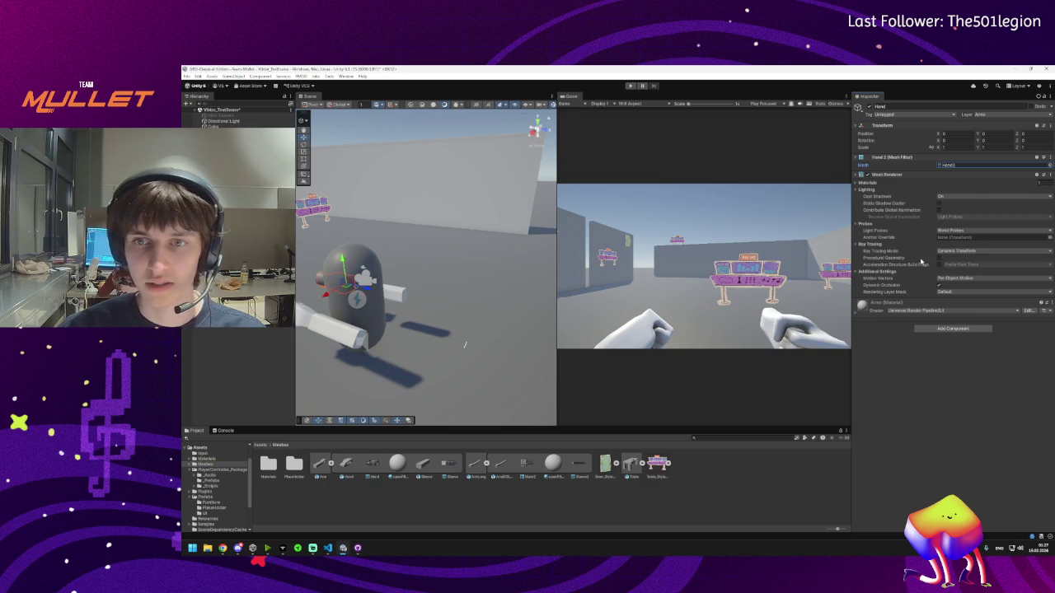
key(ctrl+z)
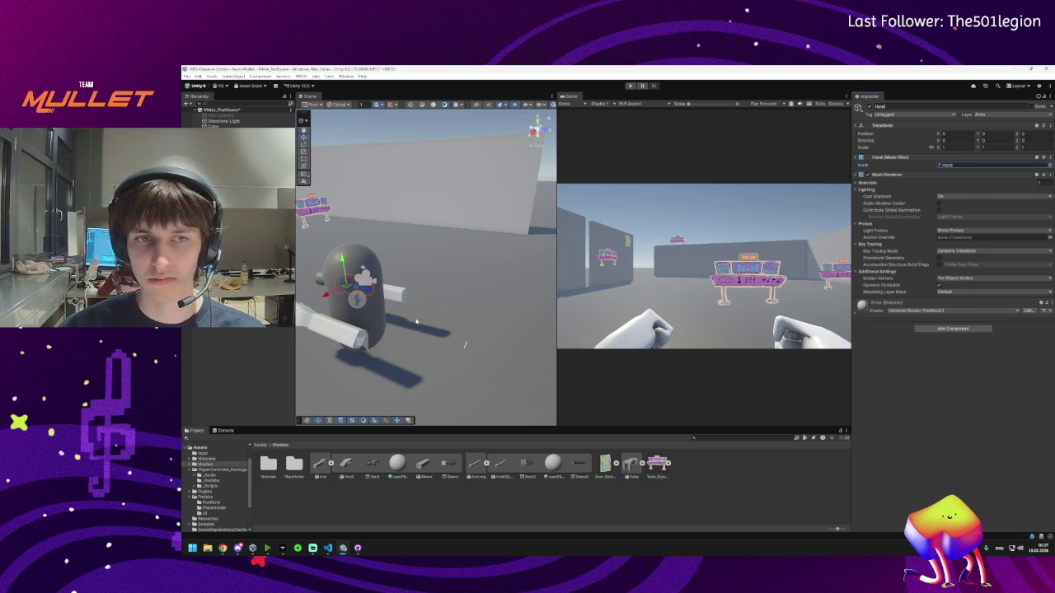
- Search 'hand' in the Mesh picker and assign Hand2 to the Hand object
scroll(458, 319, up, 5)
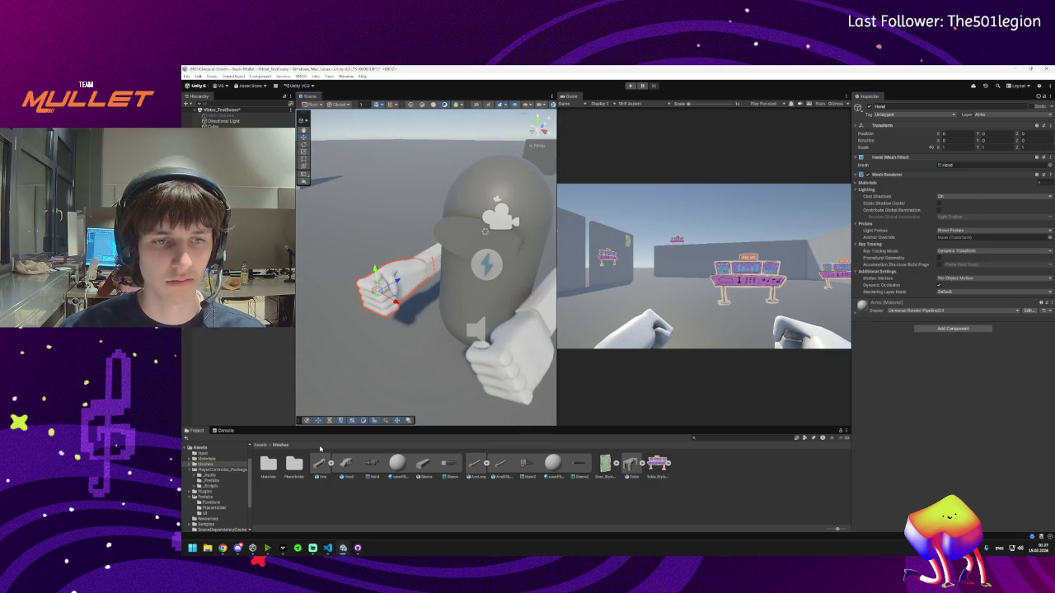
drag(416, 346, 478, 337)
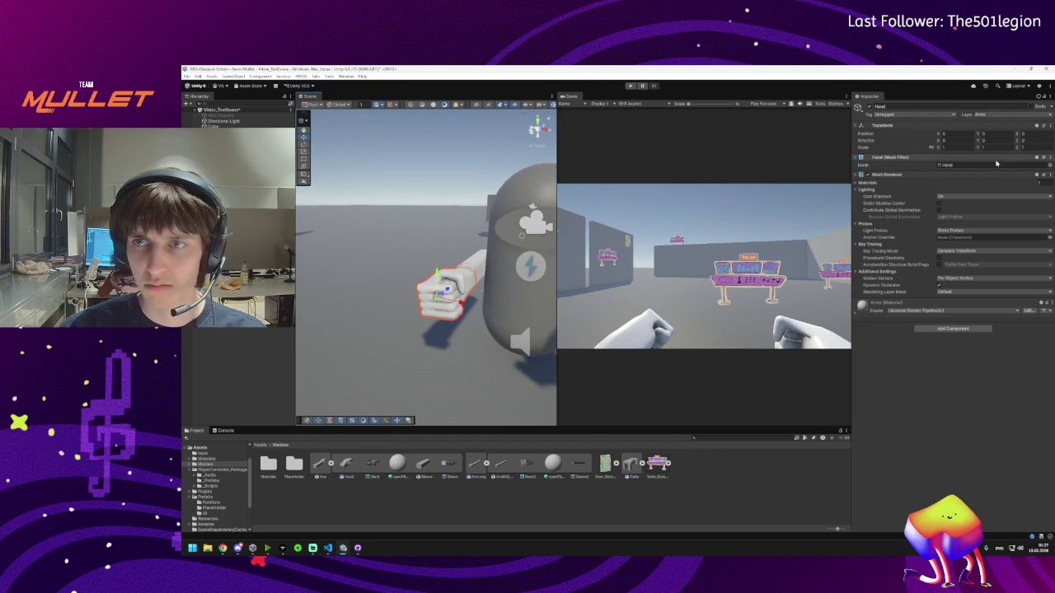
click(1048, 165)
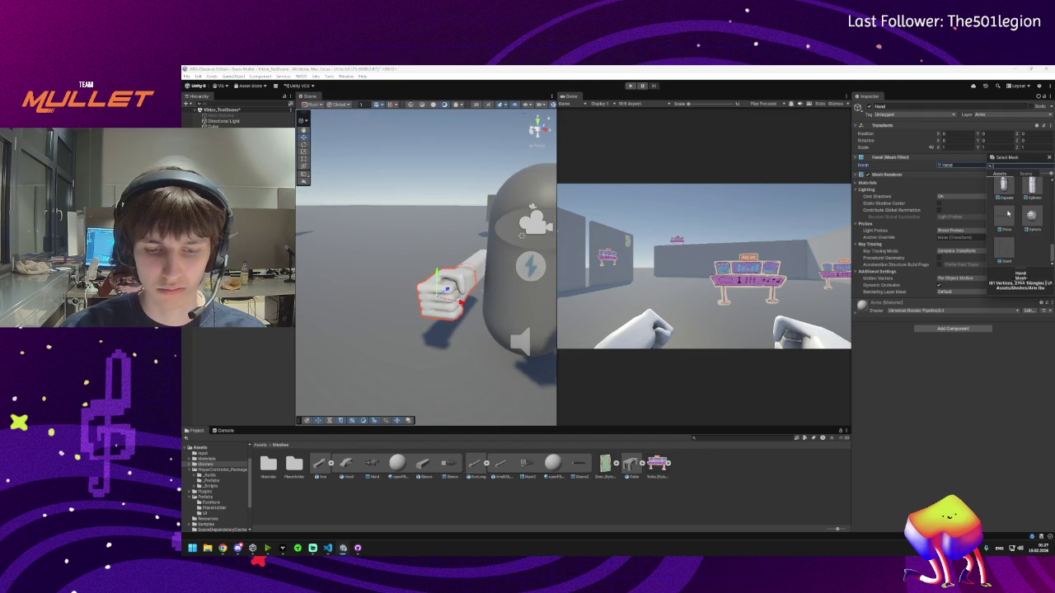
text(hand)
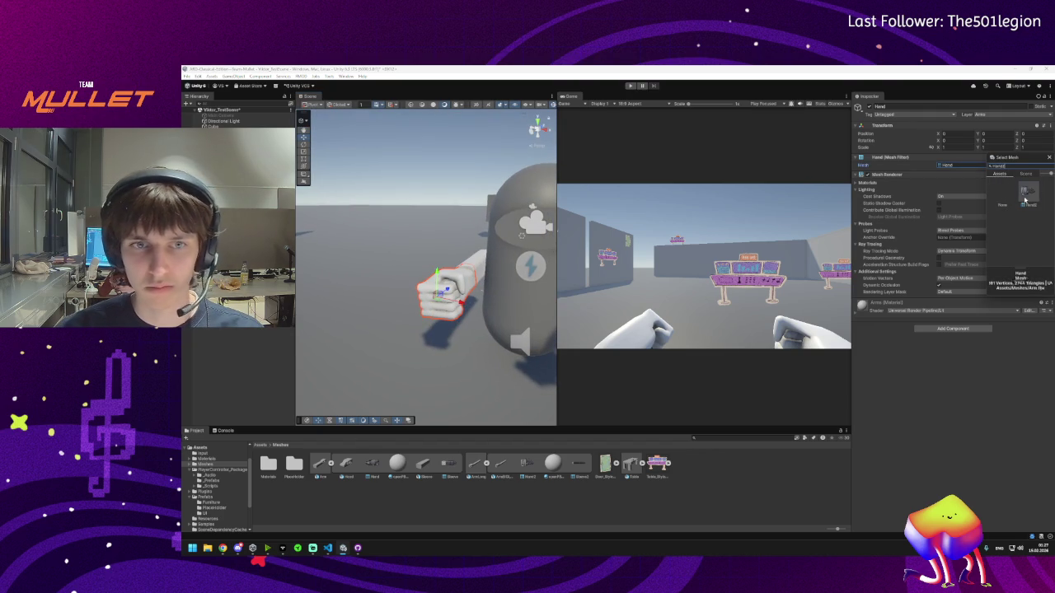
click(1025, 198)
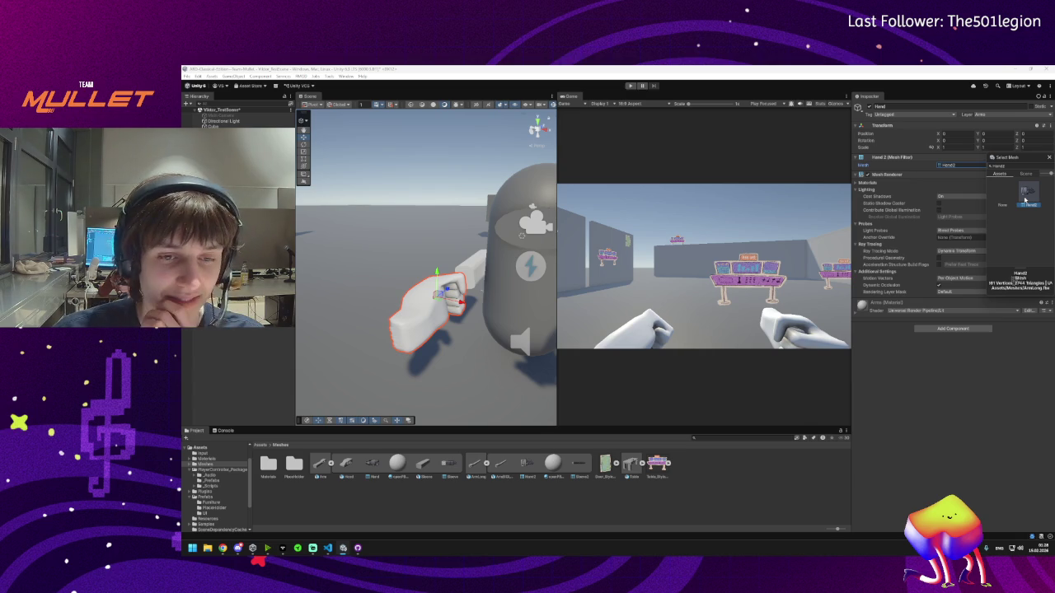
double_click(1025, 198)
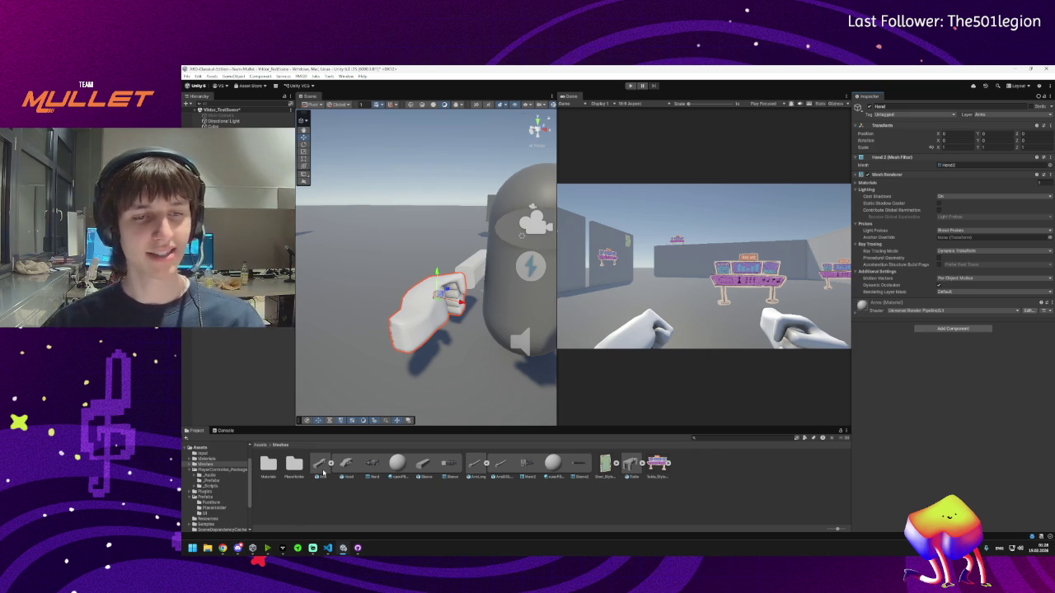
key(e)
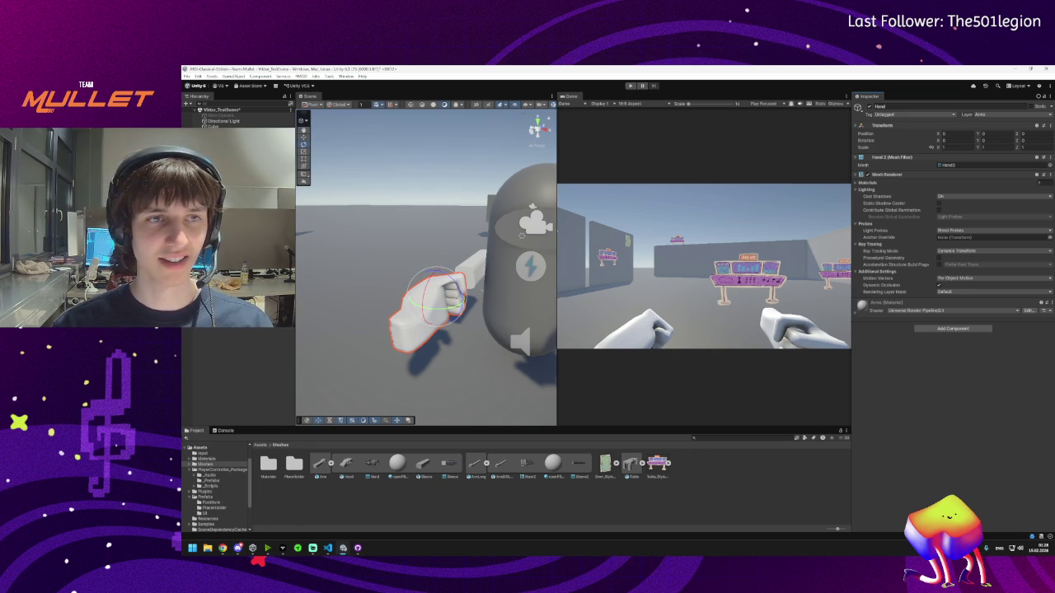
- Tilt the hand toward the arm, then undo back to the original Hand mesh and rotation
click(520, 235)
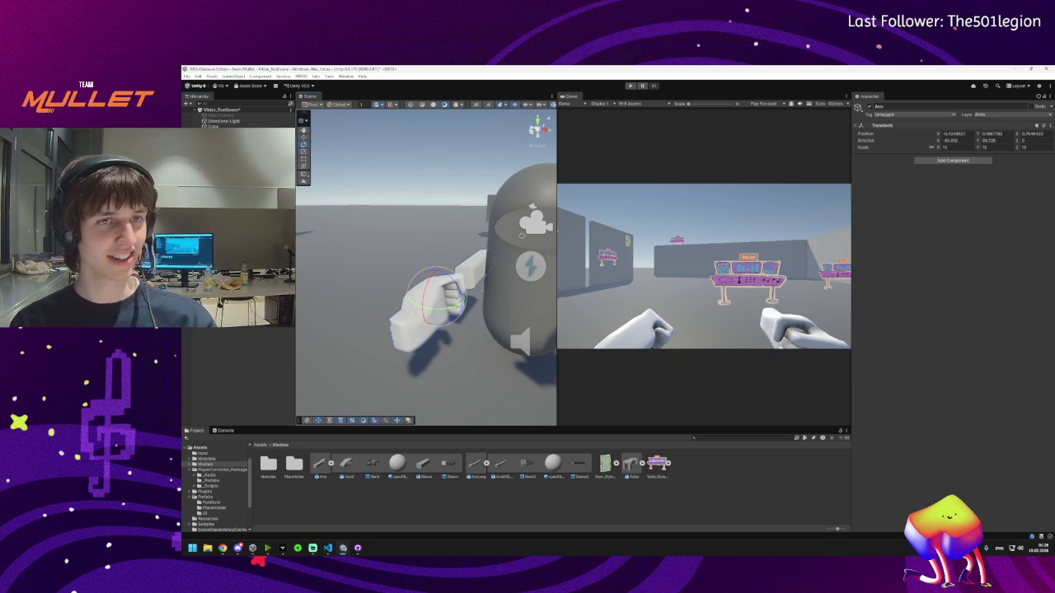
click(436, 302)
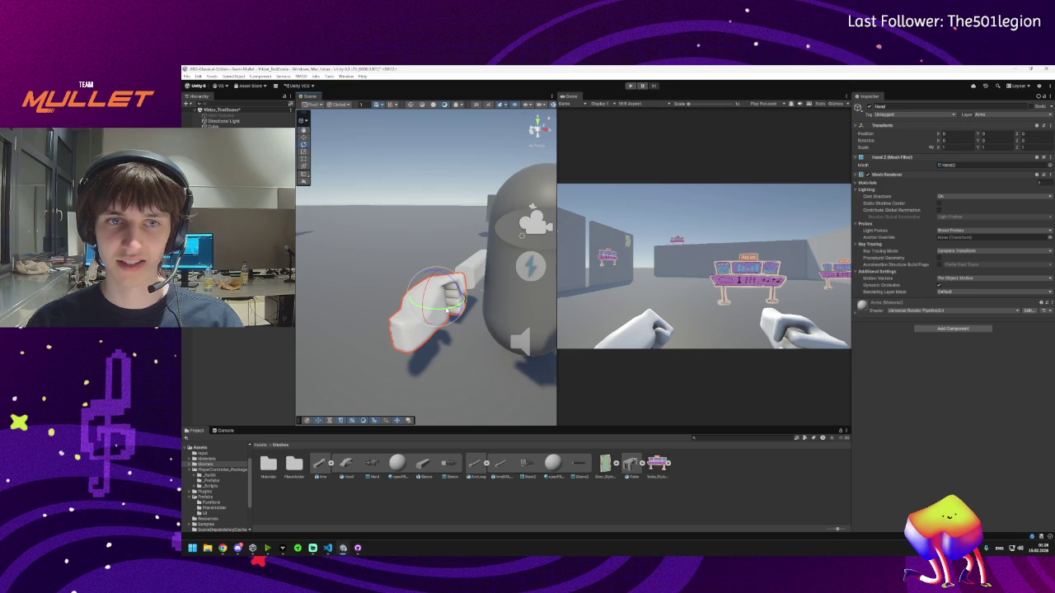
mouse_move(447, 309)
mouse_down()
mouse_move(548, 307)
mouse_move(311, 366)
mouse_move(482, 263)
mouse_up()
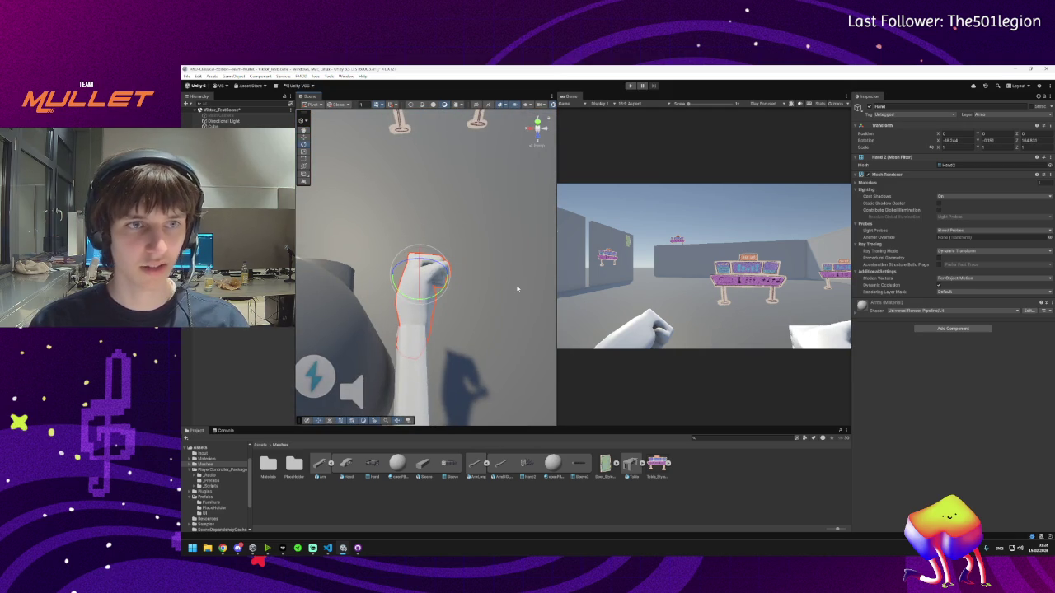
key(ctrl+z)
key(ctrl+z)
key(ctrl+z)
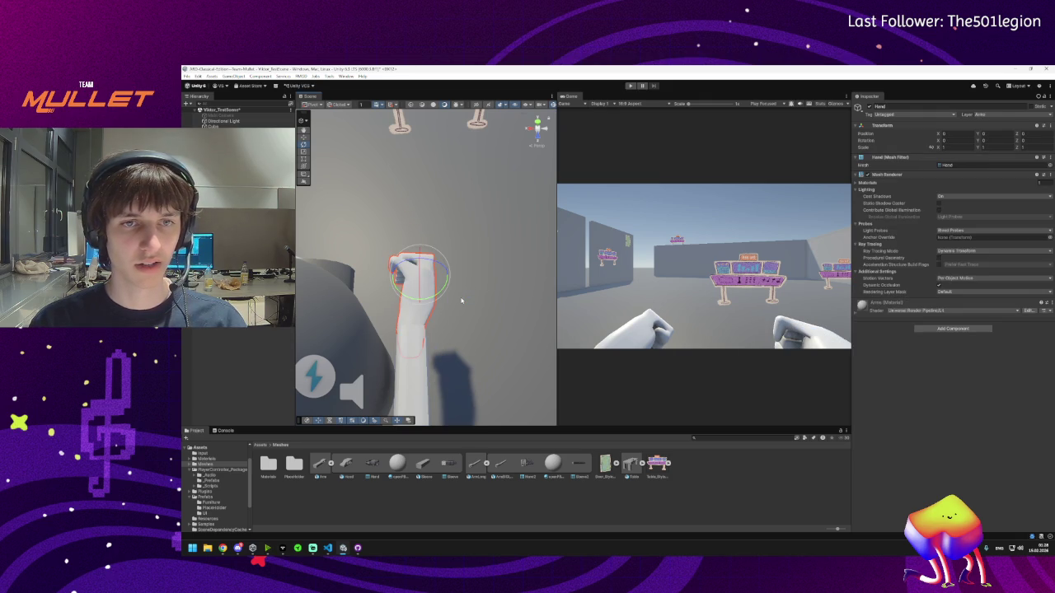
mouse_move(462, 300)
mouse_down()
mouse_move(511, 284)
mouse_move(396, 238)
mouse_up()
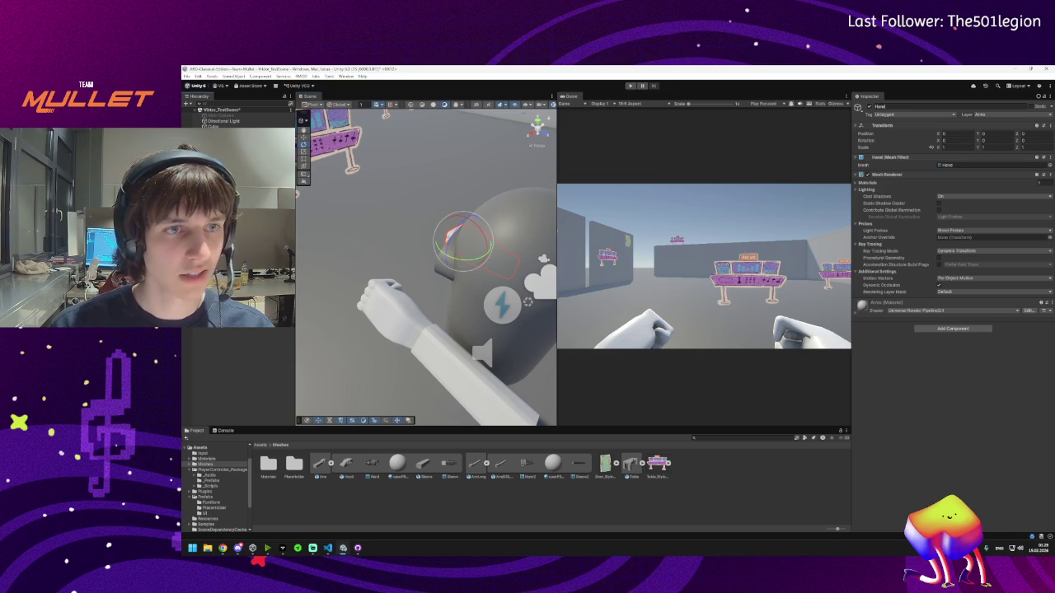
click(495, 326)
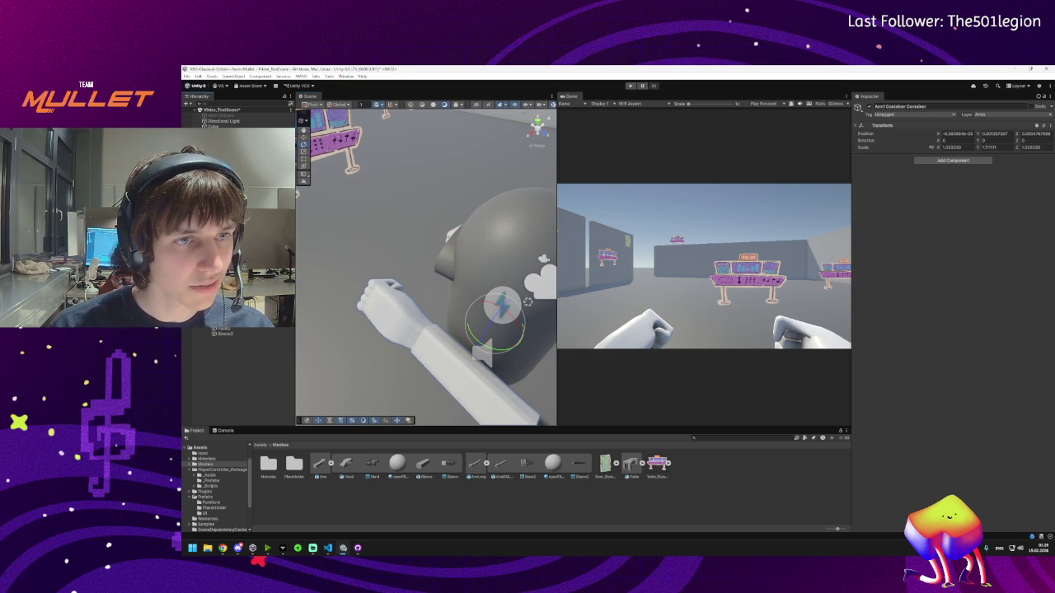
- Select and frame the Hand, then assign it the Hand2 mesh via the picker
click(384, 300)
key(f)
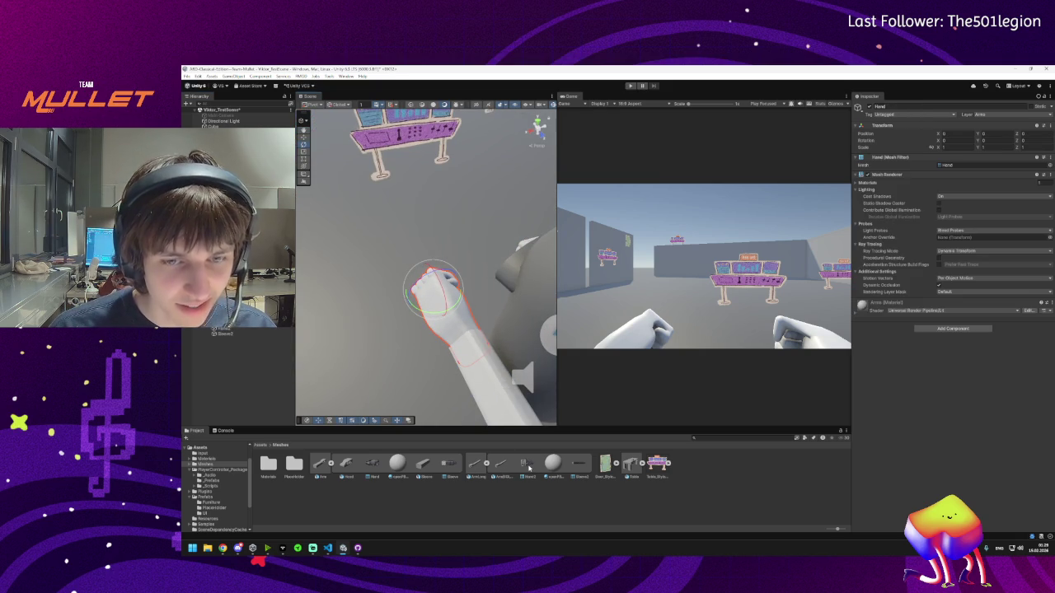
click(1050, 166)
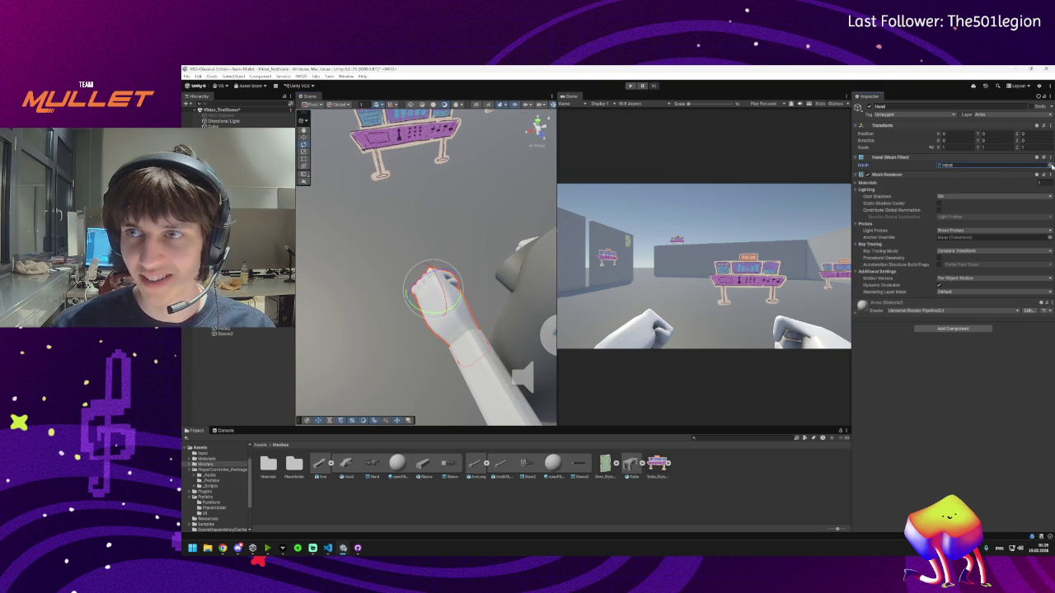
text(Hand)
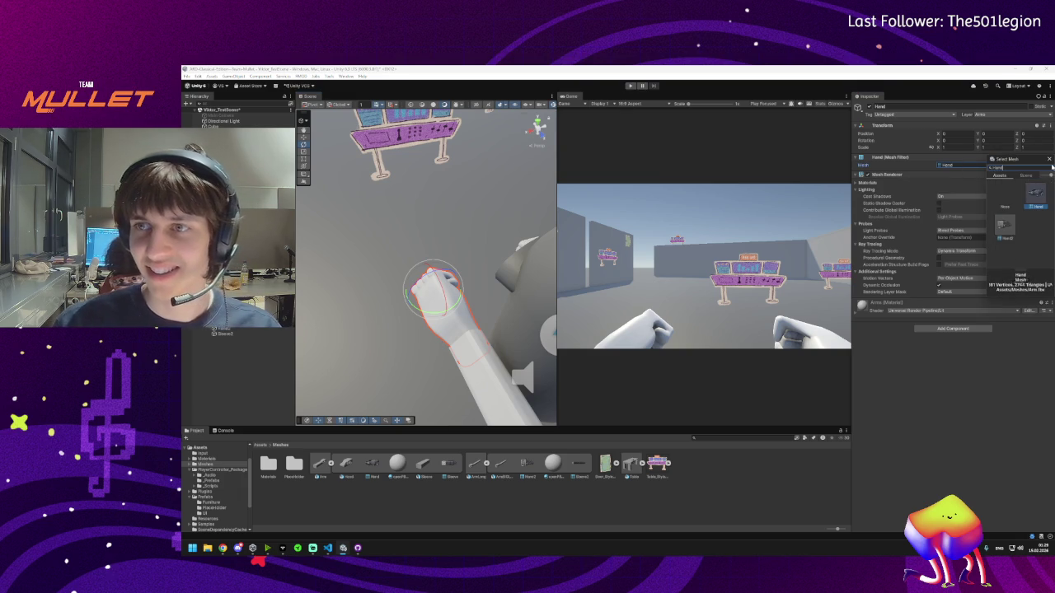
click(1007, 225)
double_click(1007, 225)
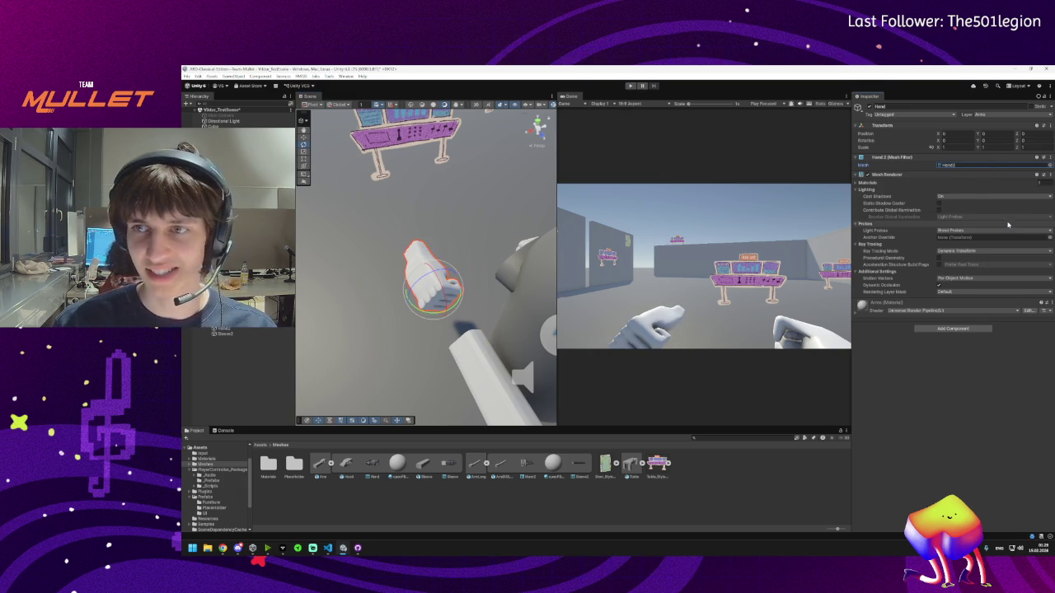
- Rotate the Hand2 fist so it lines up straight with the forearm
mouse_move(418, 311)
mouse_down()
mouse_move(587, 334)
mouse_move(461, 309)
mouse_move(400, 283)
mouse_move(382, 289)
mouse_move(561, 263)
mouse_up()
drag(398, 279, 388, 298)
key(w)
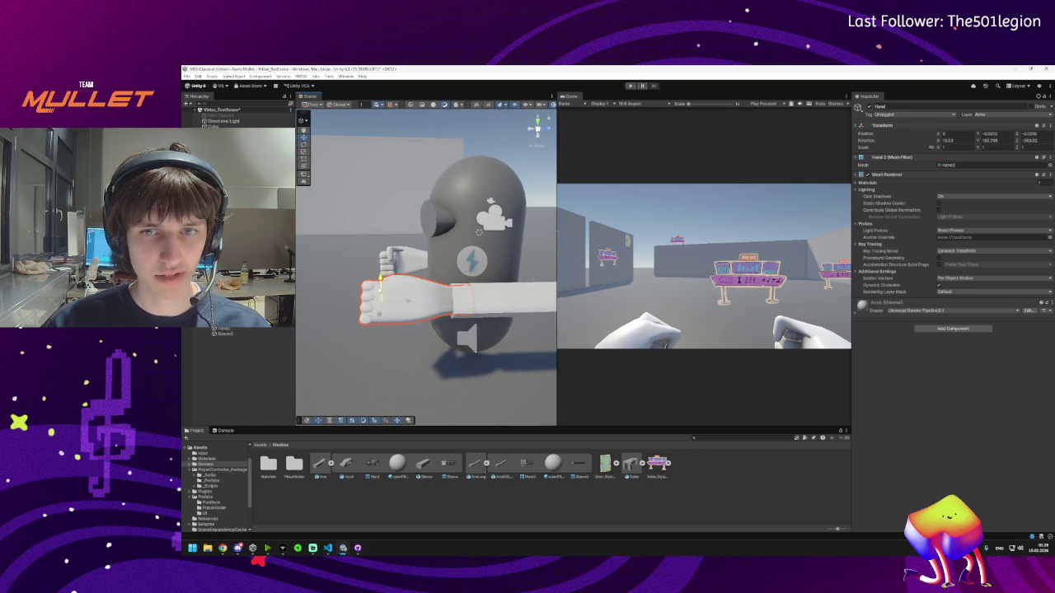
- Zoom in on the hand and forearm and tweak the hand's rotation slightly
scroll(450, 300, up, 2)
mouse_move(450, 300)
mouse_down()
mouse_move(725, 311)
mouse_move(662, 320)
mouse_up()
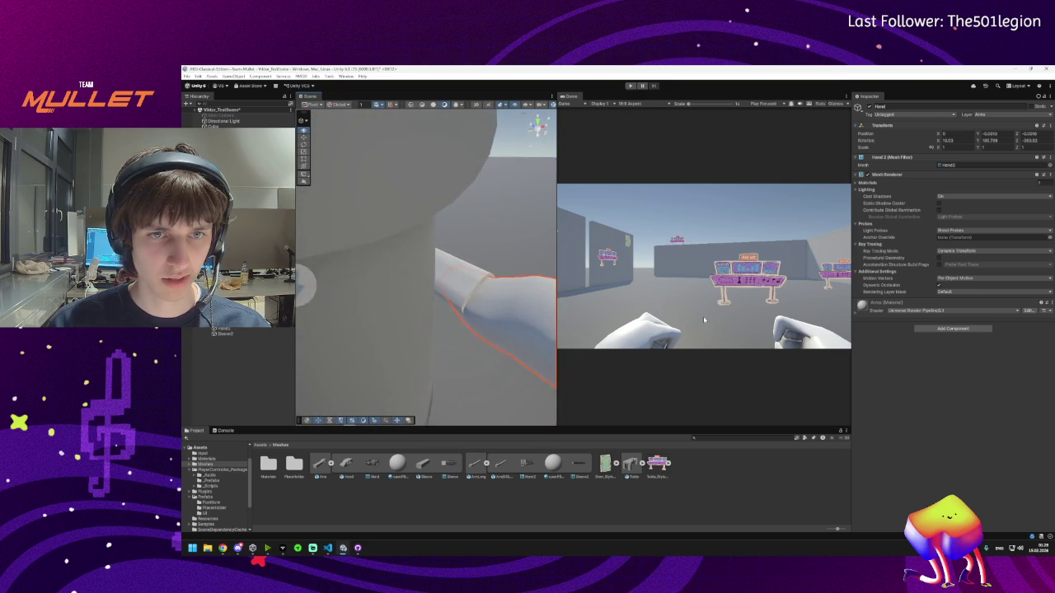
drag(387, 280, 351, 275)
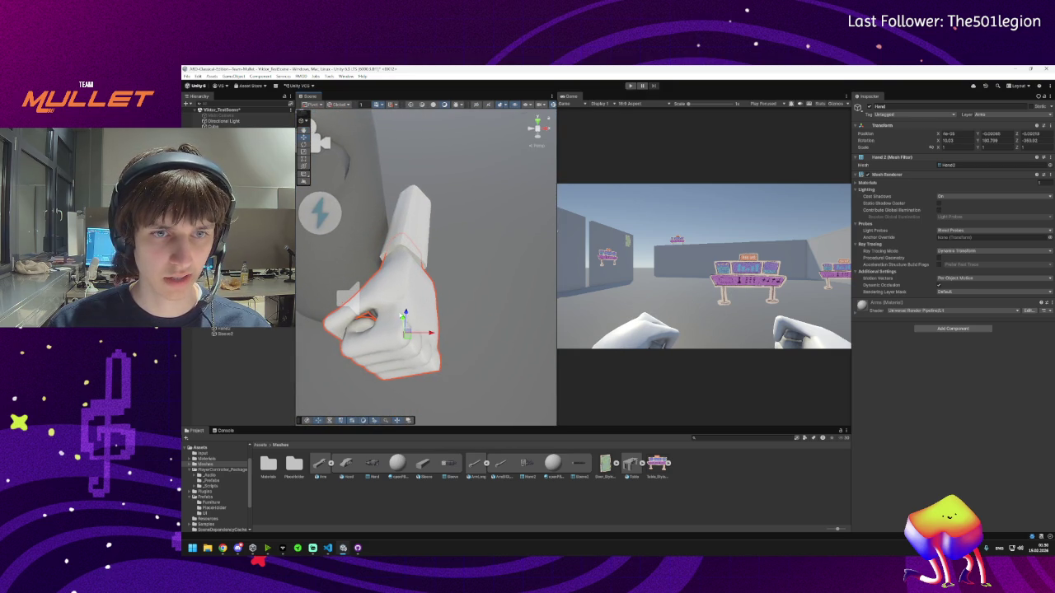
key(e)
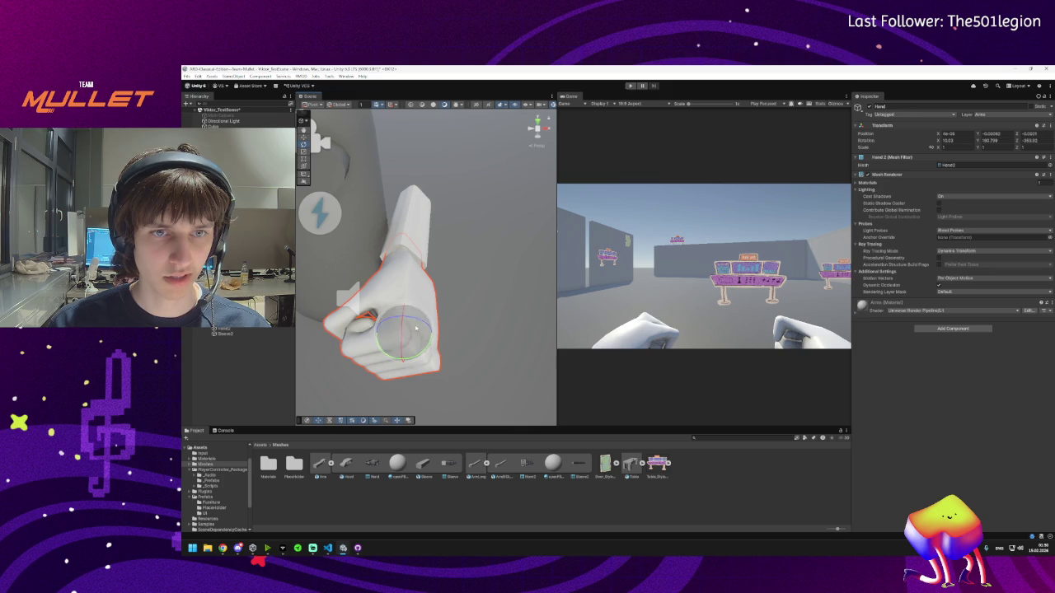
key(w)
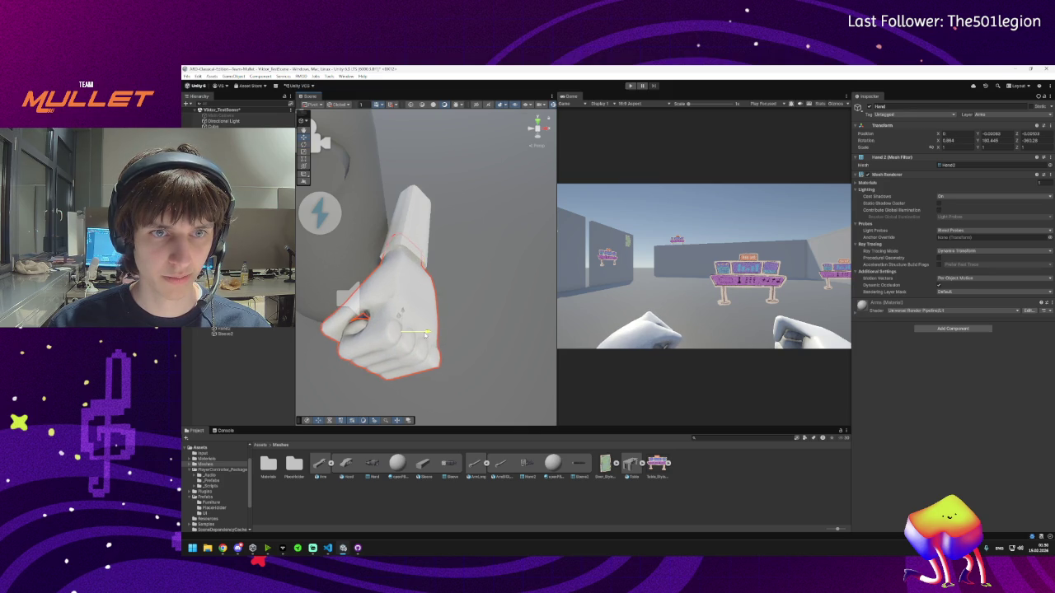
- View the player and both arms, then open Downloads in File Explorer
scroll(428, 322, down, 5)
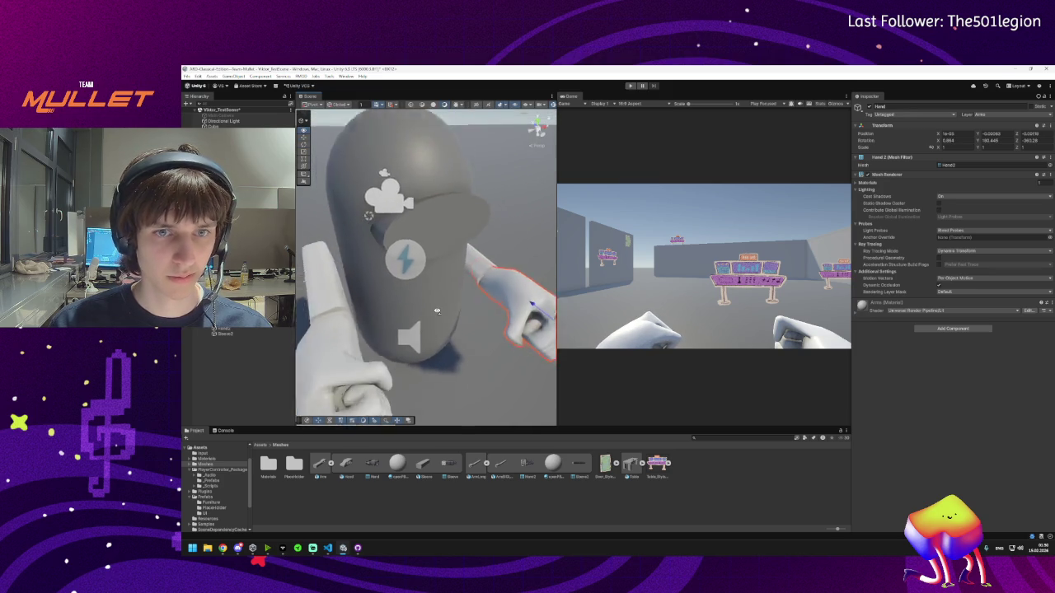
drag(437, 310, 803, 310)
drag(495, 313, 350, 296)
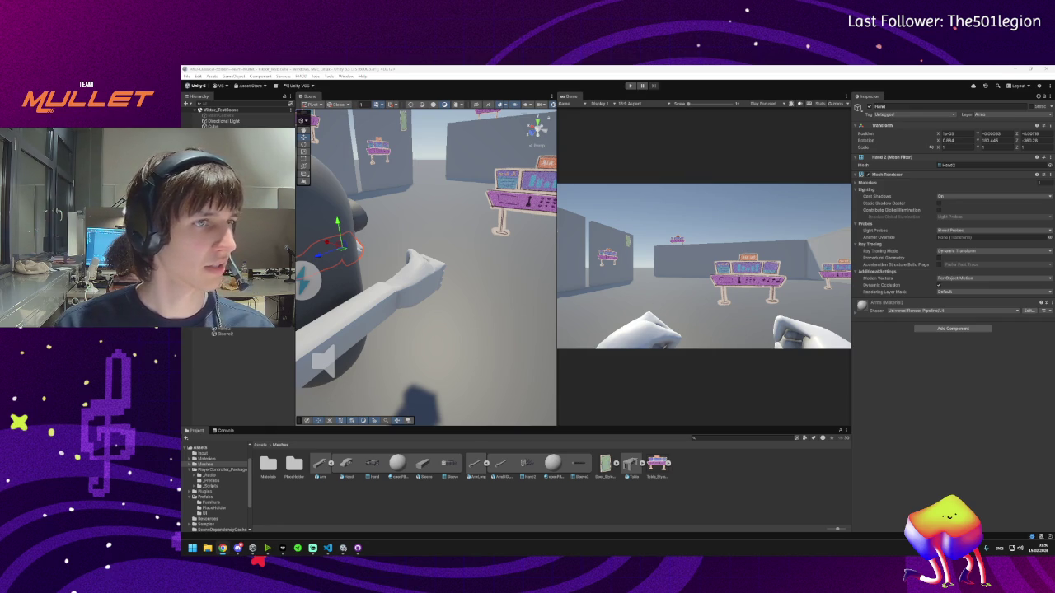
click(208, 548)
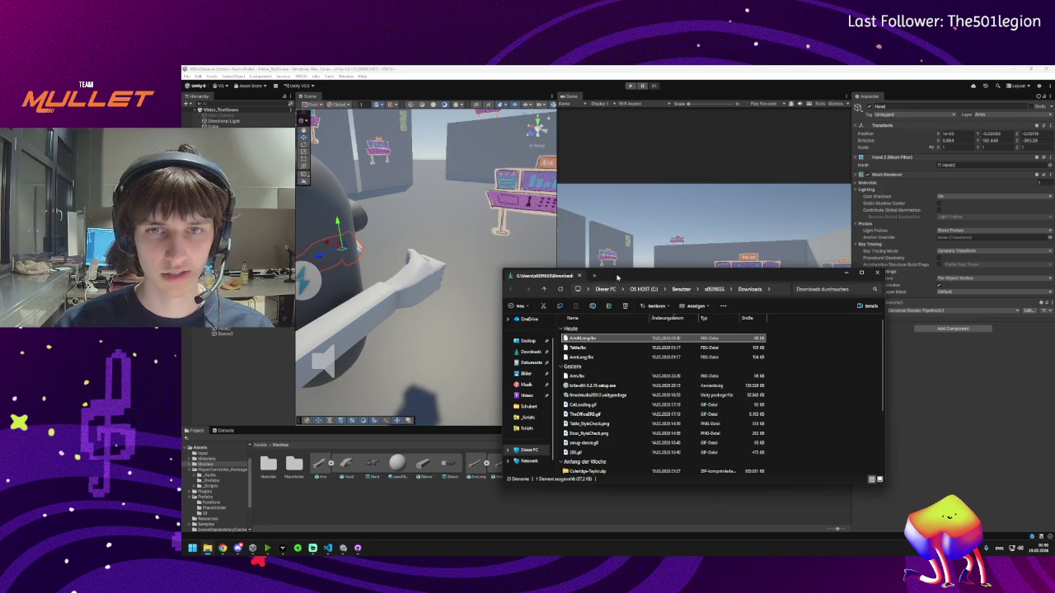
- Drag ArmLong.fbx from Downloads into the Meshes folder and return to Unity
mouse_move(565, 452)
mouse_down()
mouse_move(548, 500)
mouse_move(591, 506)
mouse_up()
click(691, 510)
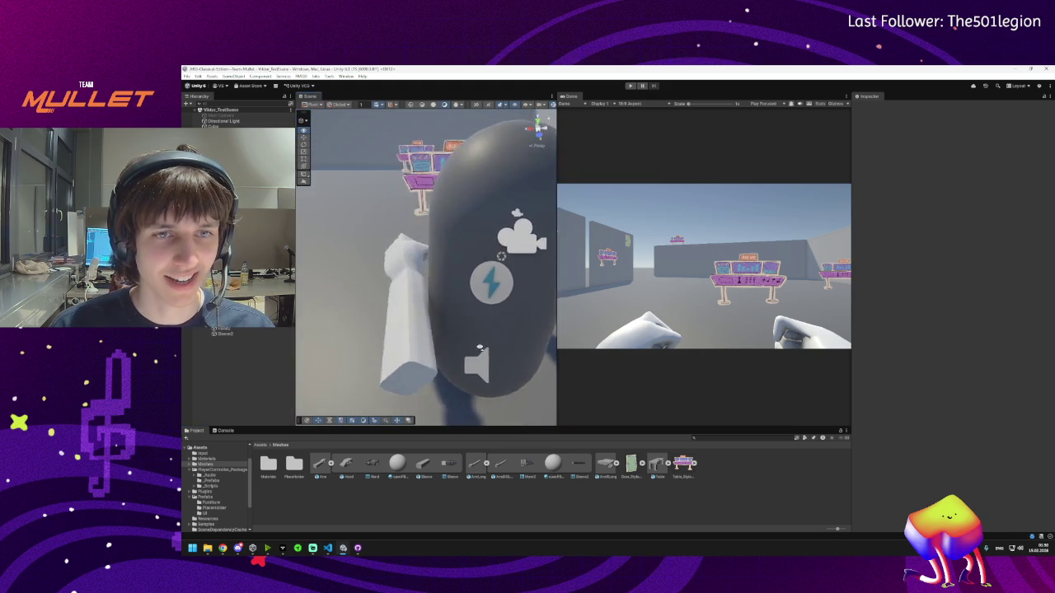
mouse_move(412, 344)
mouse_down()
mouse_move(470, 348)
mouse_move(419, 340)
mouse_up()
- Open the hand's mesh list and compare the ArmBOL_LOD and Hand2 meshes in the preview
click(418, 340)
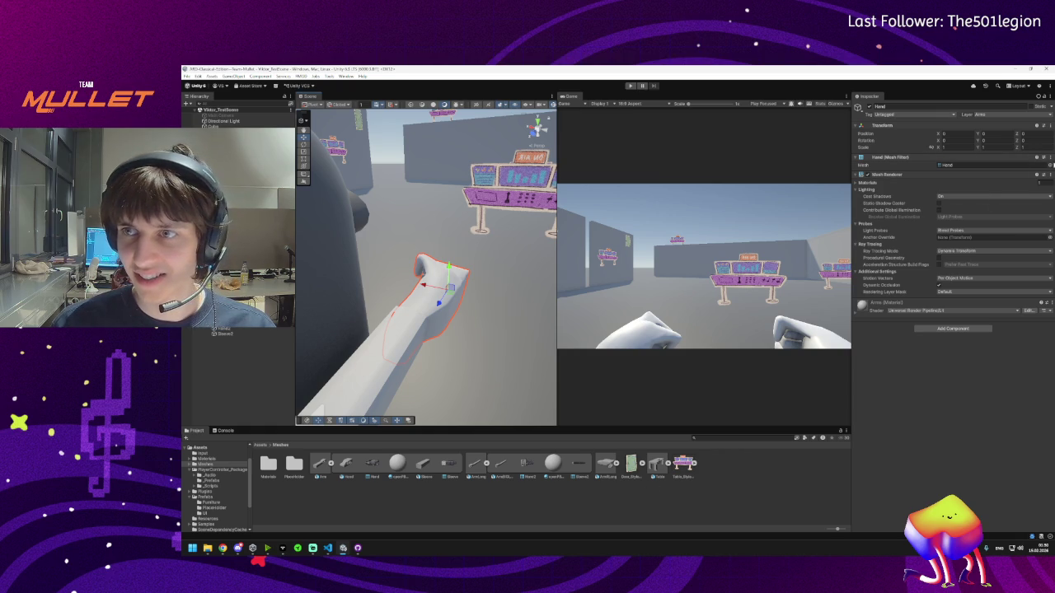
click(1049, 165)
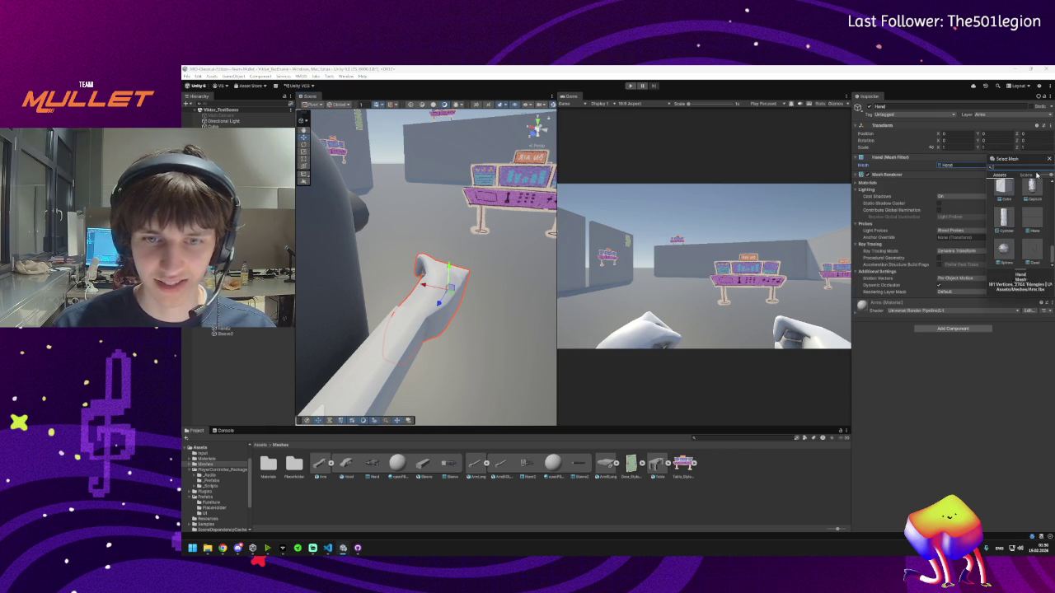
click(615, 466)
click(631, 464)
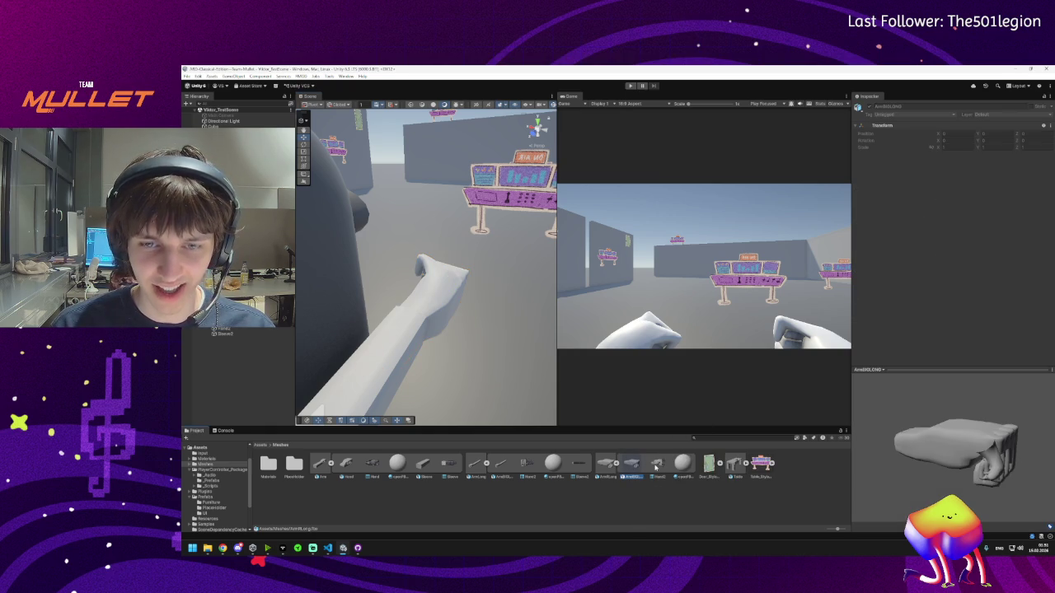
click(657, 466)
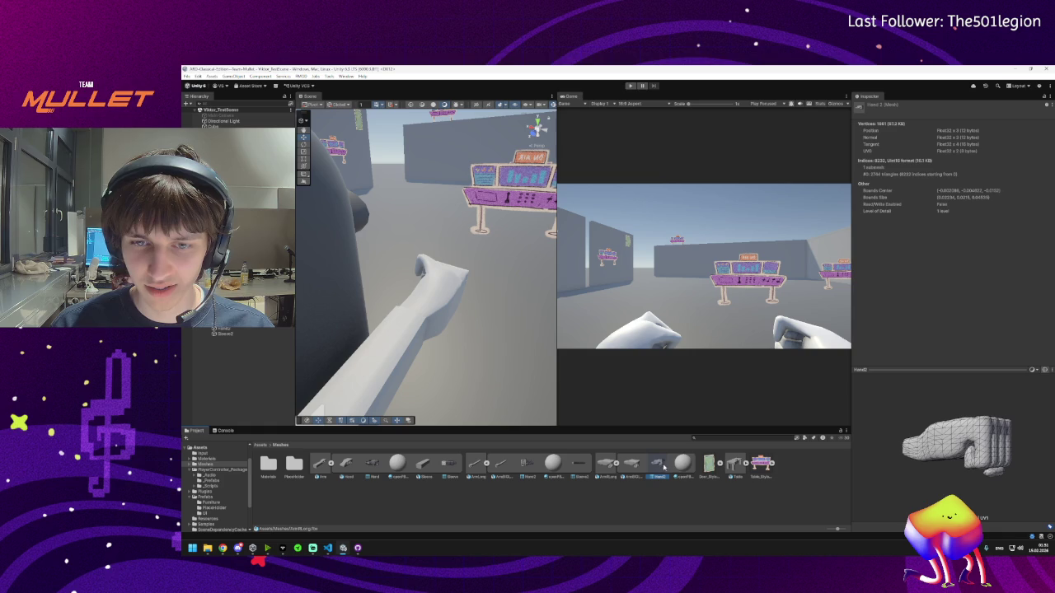
click(631, 465)
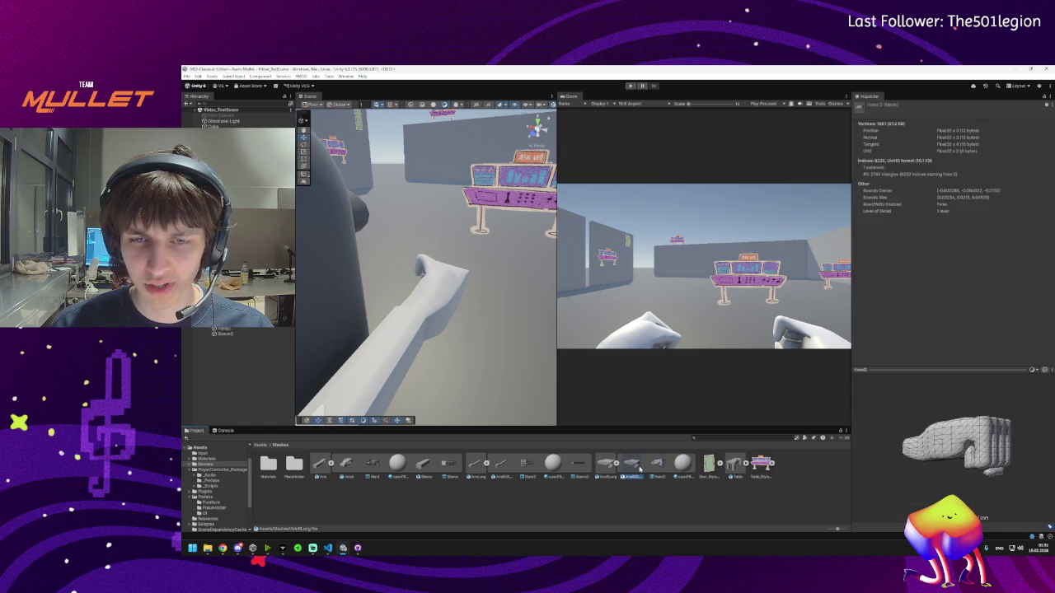
click(657, 466)
click(682, 464)
click(658, 466)
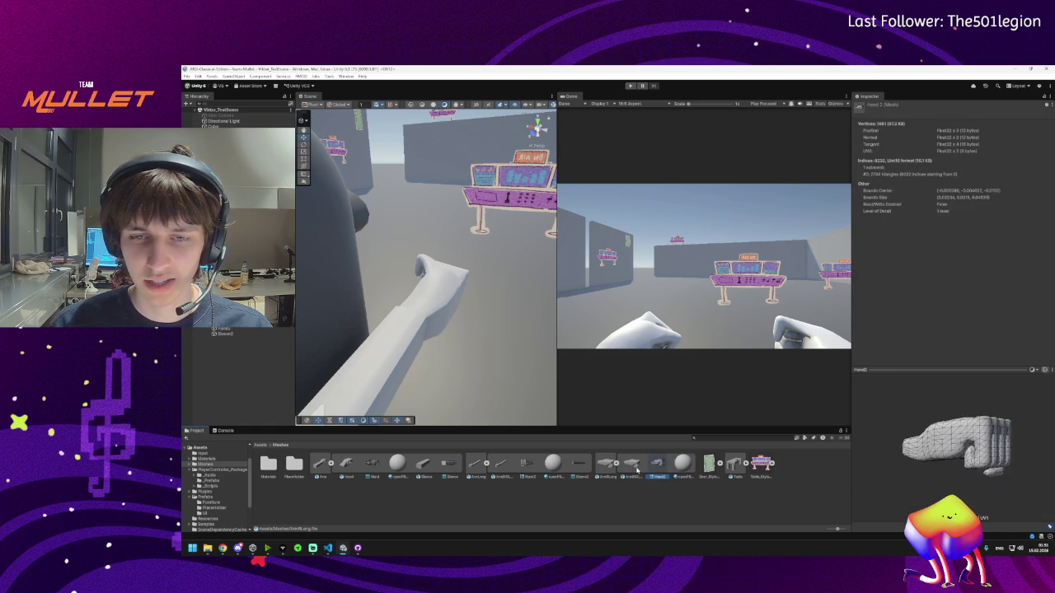
click(632, 466)
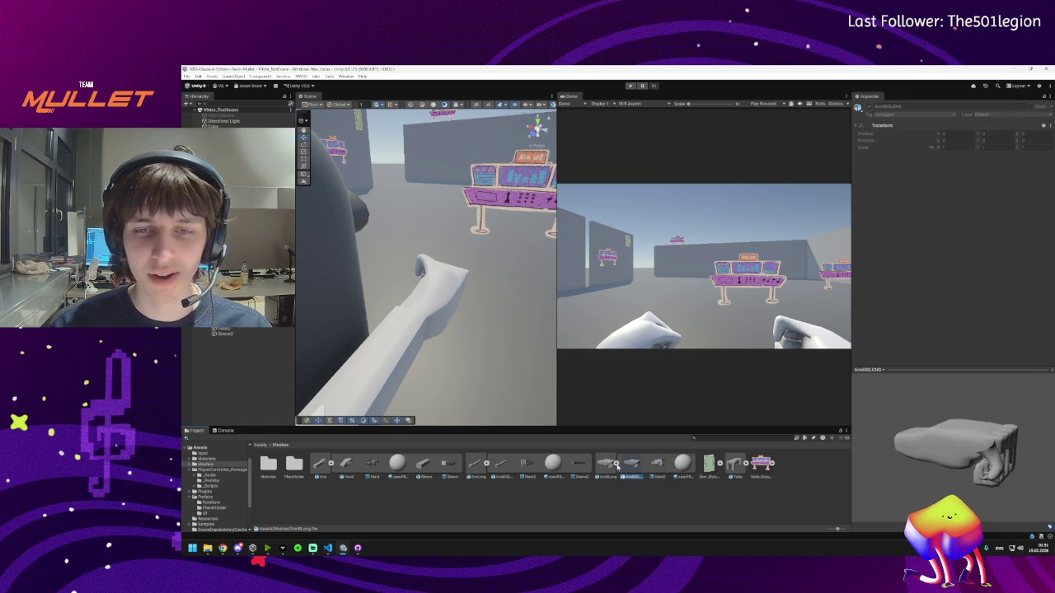
click(657, 467)
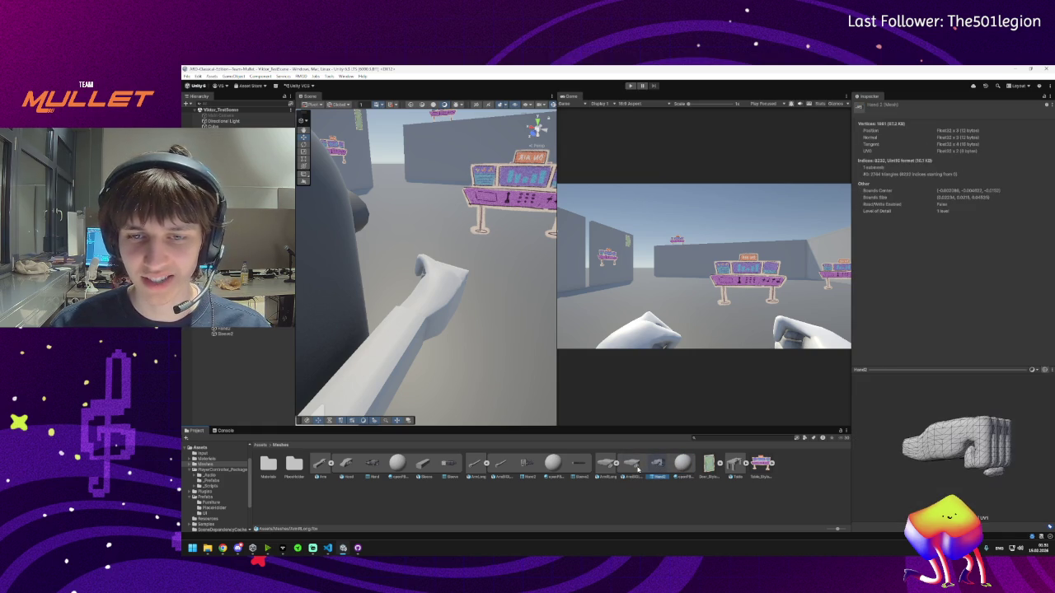
click(631, 466)
click(658, 466)
- Delete the ArmLong mesh asset from Meshes, confirming the dialog
click(606, 465)
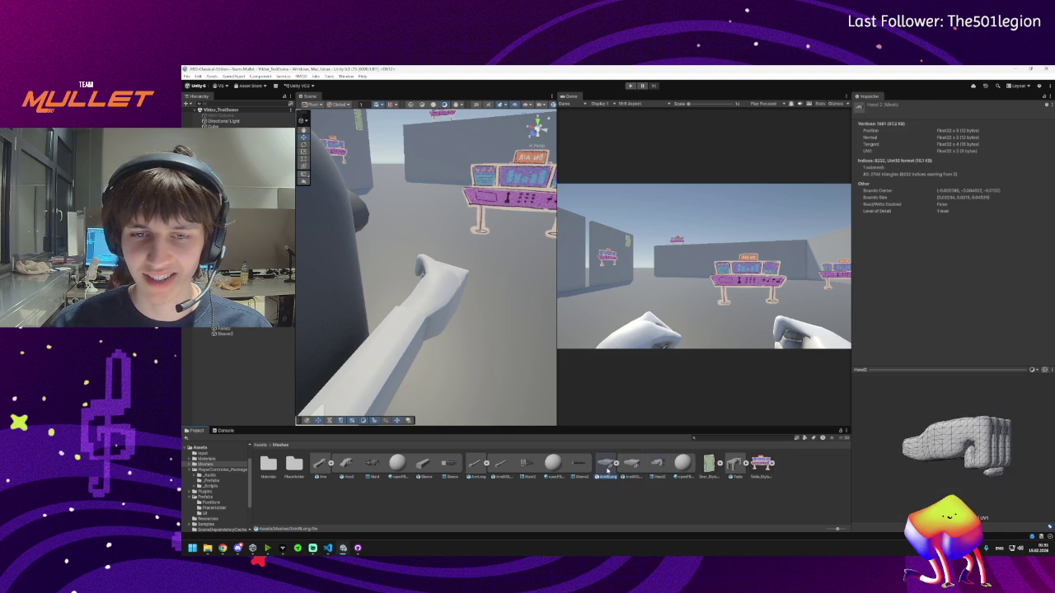
key(Delete)
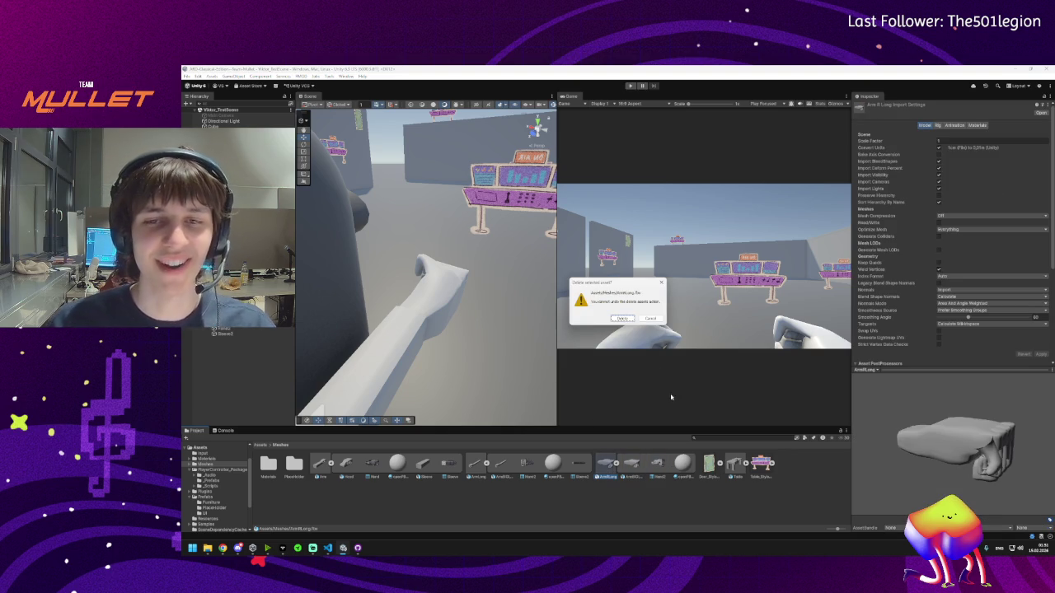
click(622, 319)
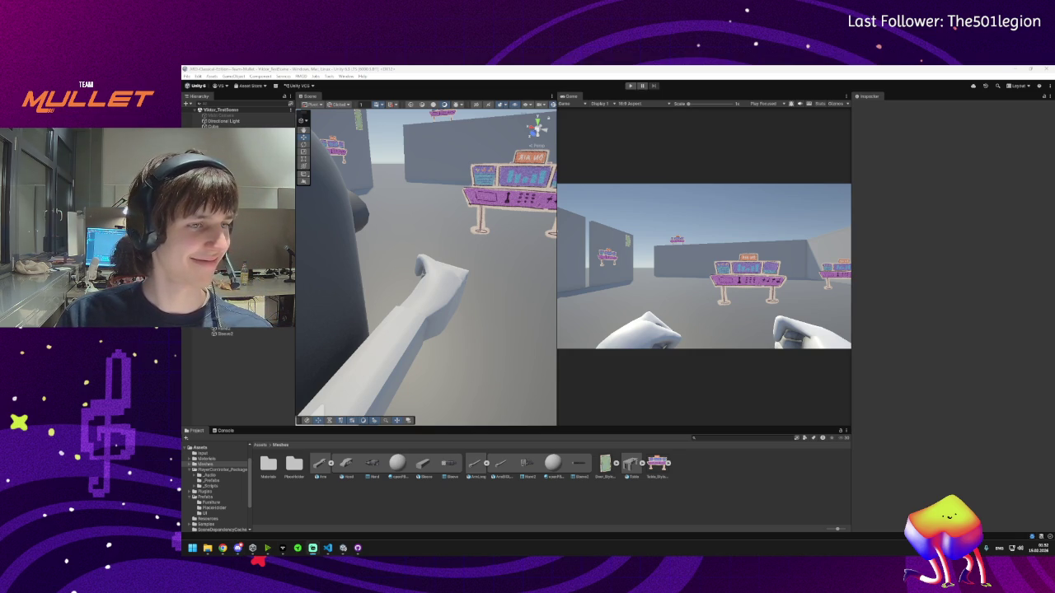
- Give the first Sleeve the Sleeve2 mesh and slide it onto the hand
mouse_move(444, 311)
mouse_down()
mouse_move(480, 304)
mouse_move(477, 322)
mouse_up()
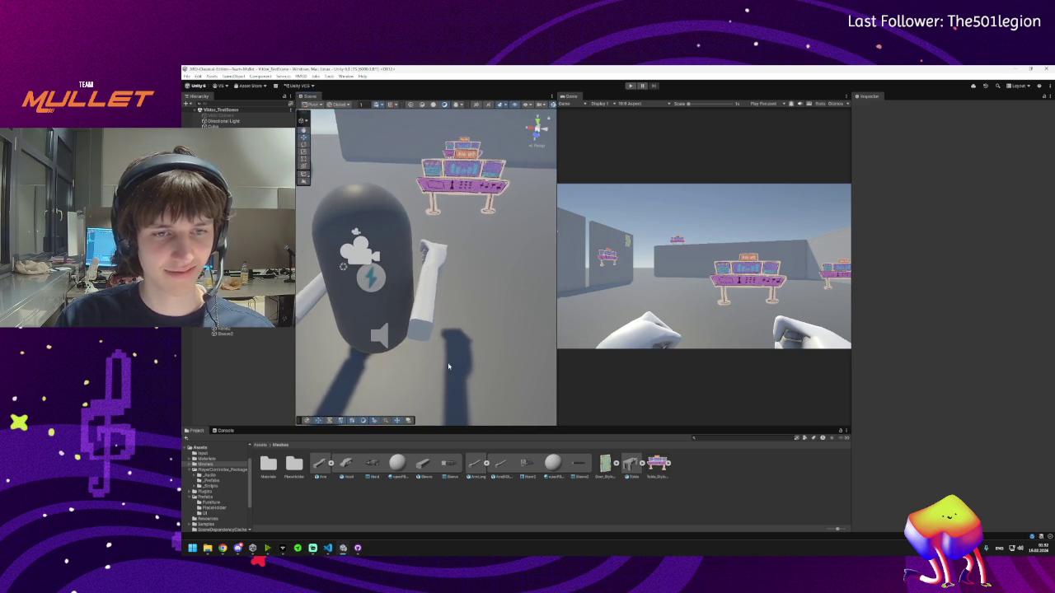
drag(450, 369, 459, 363)
click(448, 313)
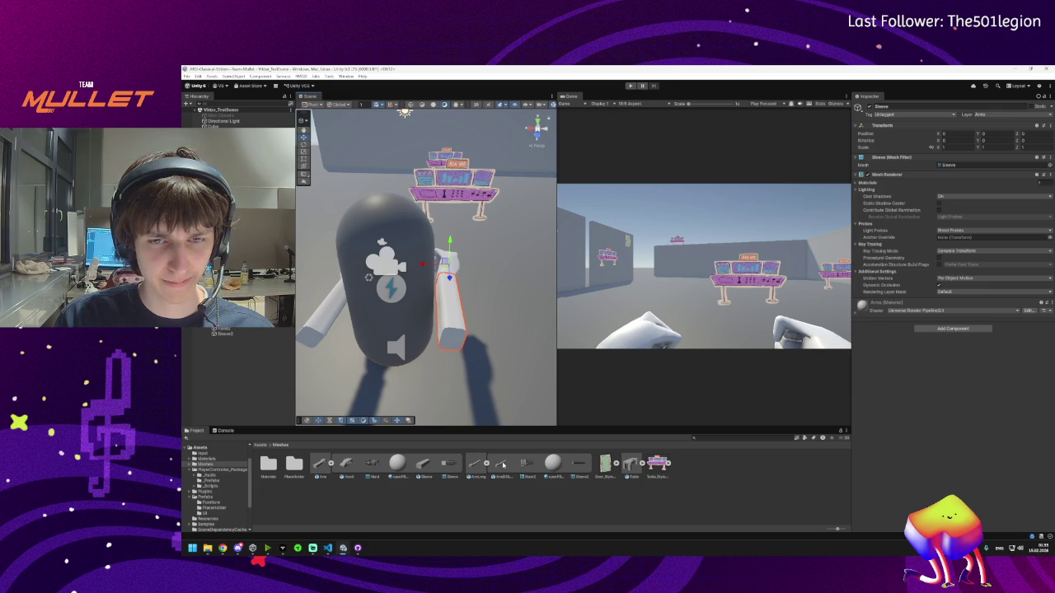
click(1049, 165)
text(slee)
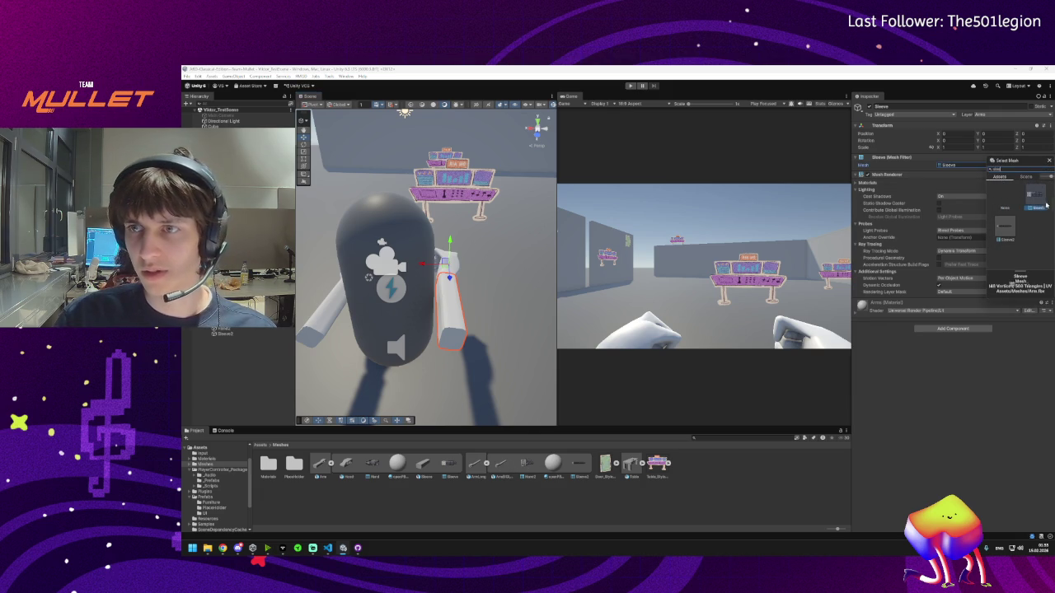
double_click(1012, 229)
drag(428, 263, 470, 247)
mouse_move(343, 310)
mouse_down()
mouse_move(302, 313)
mouse_move(506, 306)
mouse_move(570, 328)
mouse_move(483, 308)
mouse_move(624, 320)
mouse_move(443, 304)
mouse_move(456, 307)
mouse_up()
key(f)
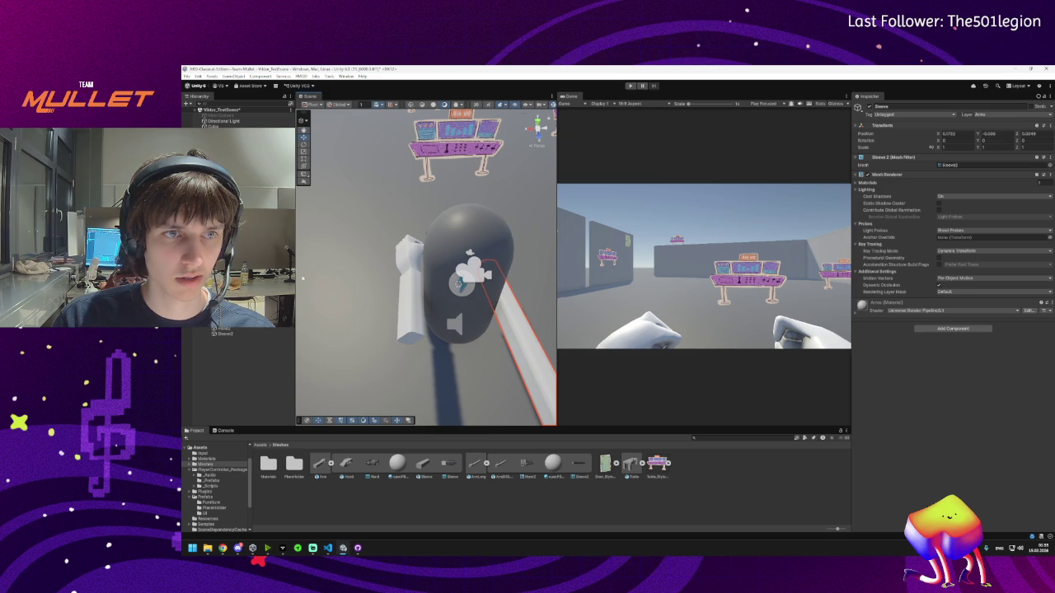
- Assign the Sleeve2 mesh to the other, upright sleeve as well
click(409, 297)
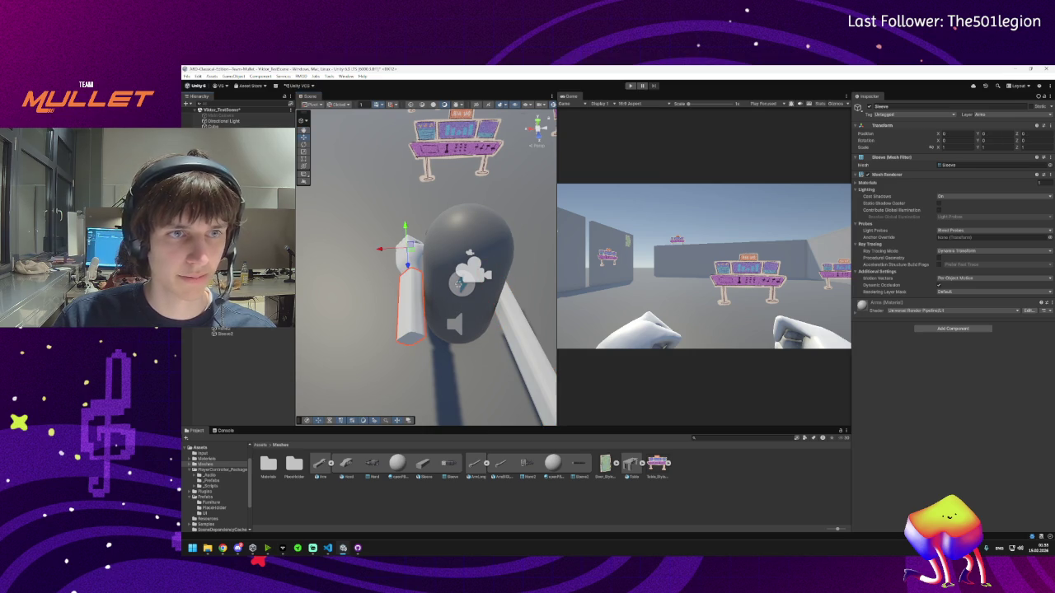
click(1049, 165)
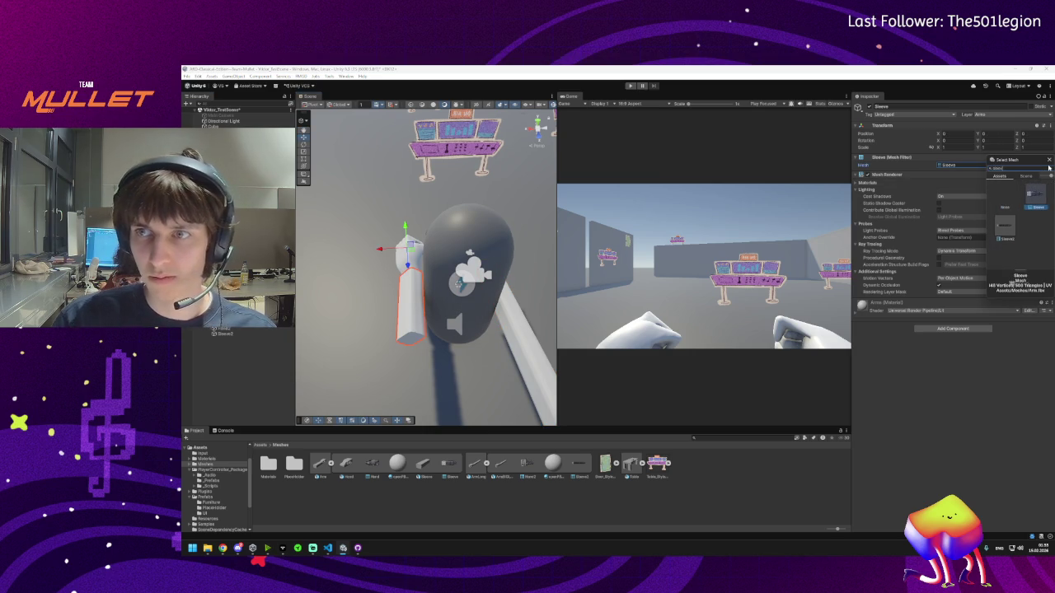
double_click(1006, 236)
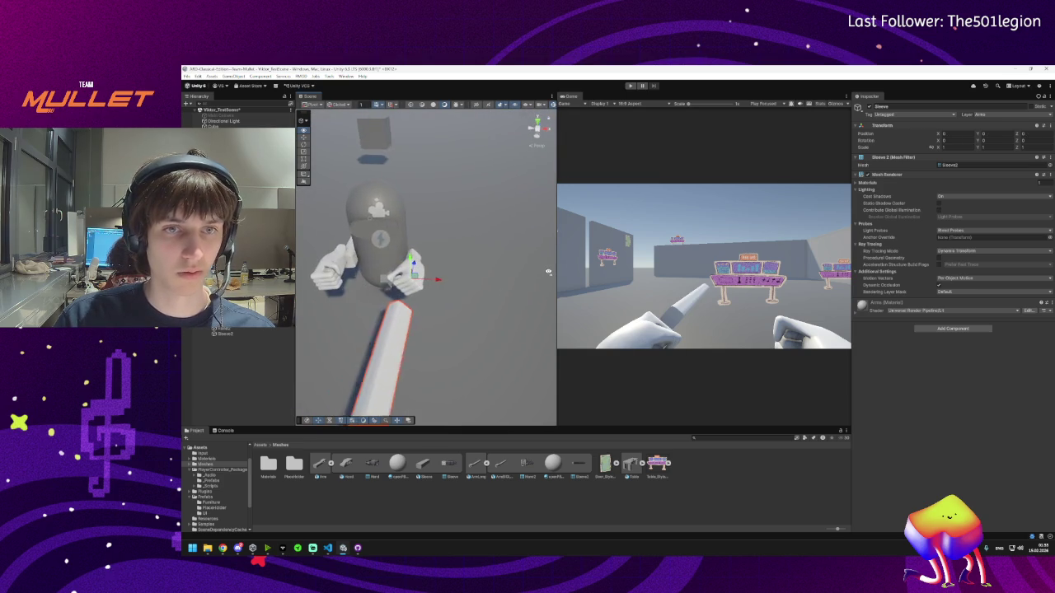
mouse_move(548, 272)
mouse_down()
mouse_move(440, 294)
mouse_move(360, 294)
mouse_move(426, 282)
mouse_move(424, 255)
mouse_move(558, 250)
mouse_move(459, 277)
mouse_up()
- Shift the sleeve toward the hand and rotate it about -20 degrees toward the fist
mouse_move(462, 219)
mouse_down()
mouse_move(495, 206)
mouse_move(524, 259)
mouse_move(396, 277)
mouse_move(390, 267)
mouse_move(346, 265)
mouse_move(492, 302)
mouse_move(449, 313)
mouse_move(488, 319)
mouse_move(390, 289)
mouse_move(544, 265)
mouse_up()
key(f)
key(e)
mouse_move(425, 175)
mouse_down()
mouse_move(412, 168)
mouse_move(408, 209)
mouse_move(439, 220)
mouse_up()
key(w)
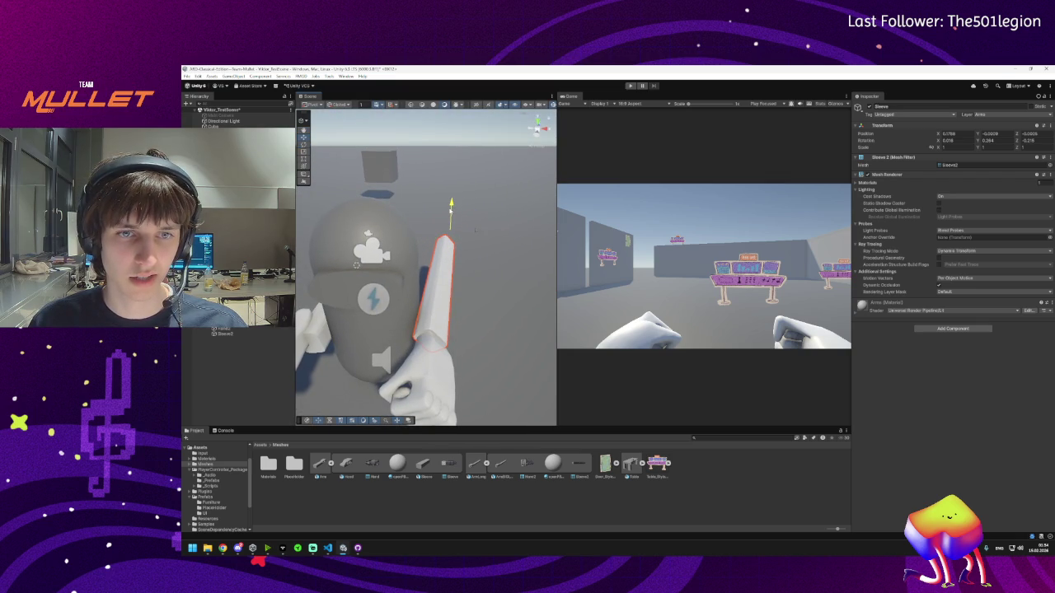
drag(475, 229, 476, 231)
mouse_move(456, 285)
mouse_down()
mouse_move(468, 290)
mouse_move(414, 249)
mouse_up()
key(e)
mouse_move(416, 213)
mouse_down()
mouse_move(430, 219)
mouse_move(427, 236)
mouse_move(400, 208)
mouse_up()
key(w)
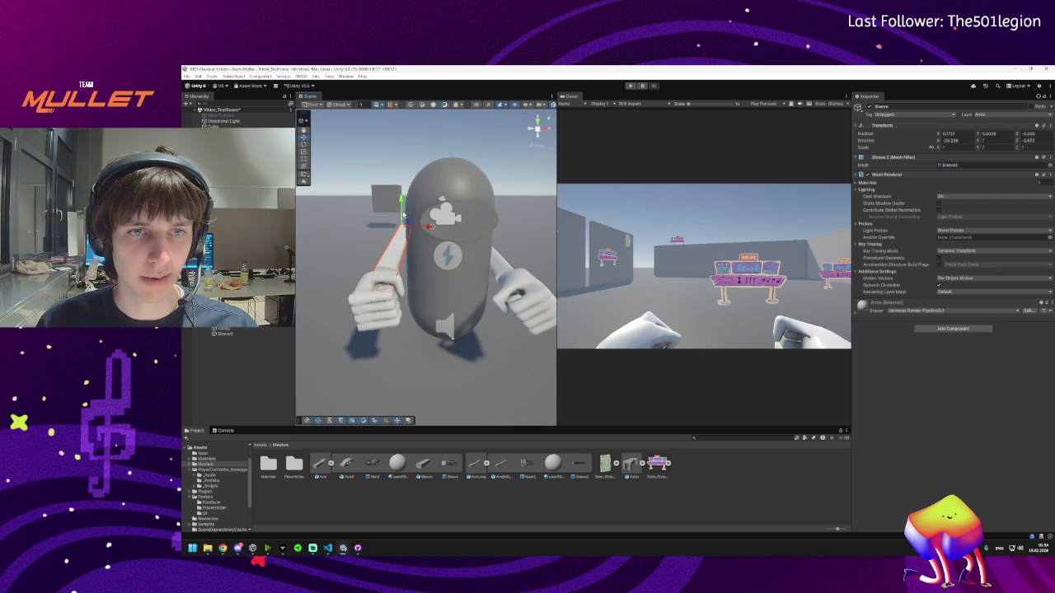
- Rotate the sleeve to a steeper, upright angle beside the left fist
key(f)
mouse_move(620, 250)
mouse_down()
mouse_move(771, 244)
mouse_move(764, 257)
mouse_up()
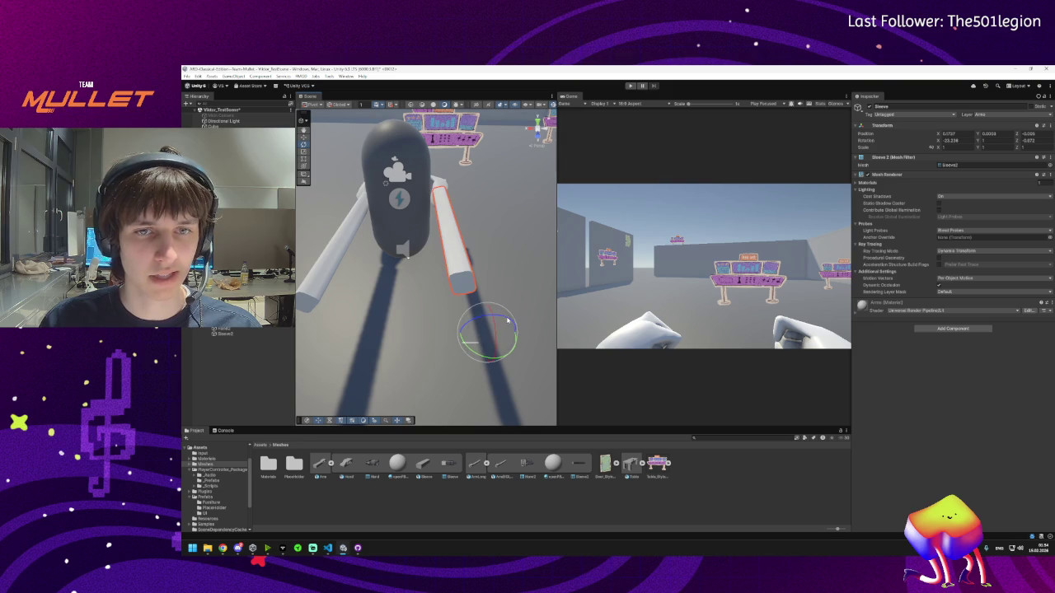
mouse_move(504, 320)
mouse_down()
mouse_move(472, 282)
mouse_move(419, 175)
mouse_move(425, 164)
mouse_move(436, 291)
mouse_move(401, 261)
mouse_move(327, 267)
mouse_move(336, 331)
mouse_move(439, 327)
mouse_move(398, 336)
mouse_move(426, 319)
mouse_move(781, 301)
mouse_up()
- Select the hand and rotate it about -49 degrees to follow the sleeve
scroll(544, 330, down, 5)
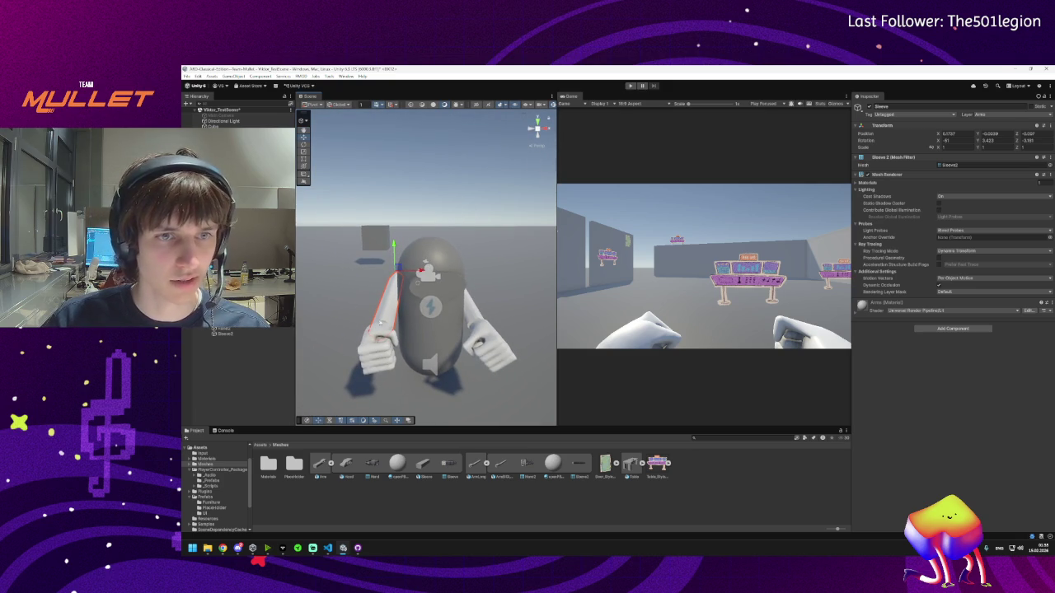
mouse_move(386, 327)
mouse_down()
mouse_move(363, 313)
mouse_move(450, 355)
mouse_up()
click(445, 345)
key(e)
key(w)
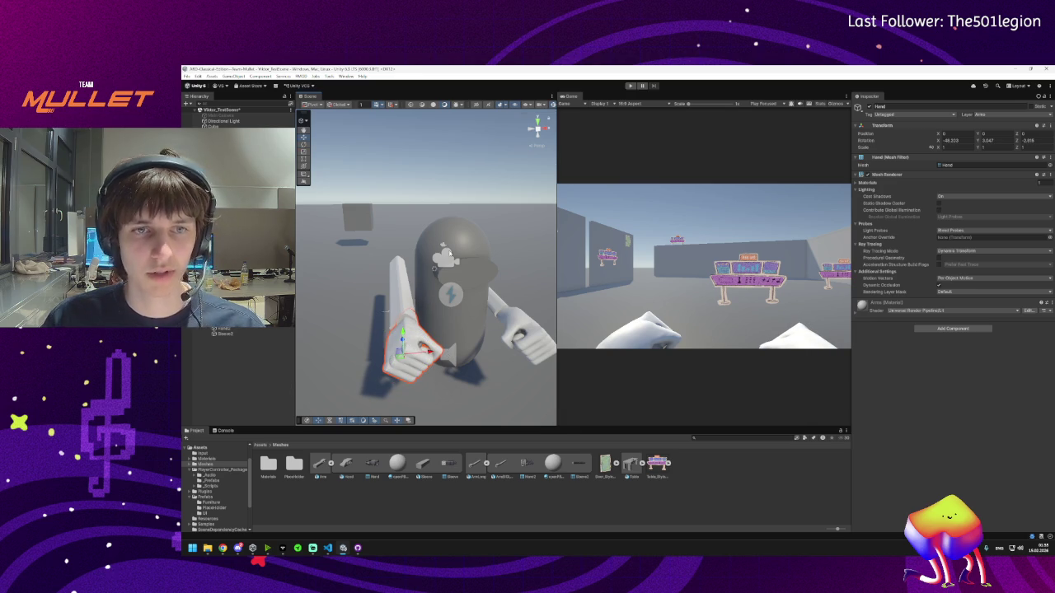
- Enter Play Mode to test the new long arms, sleeves and fists
click(630, 86)
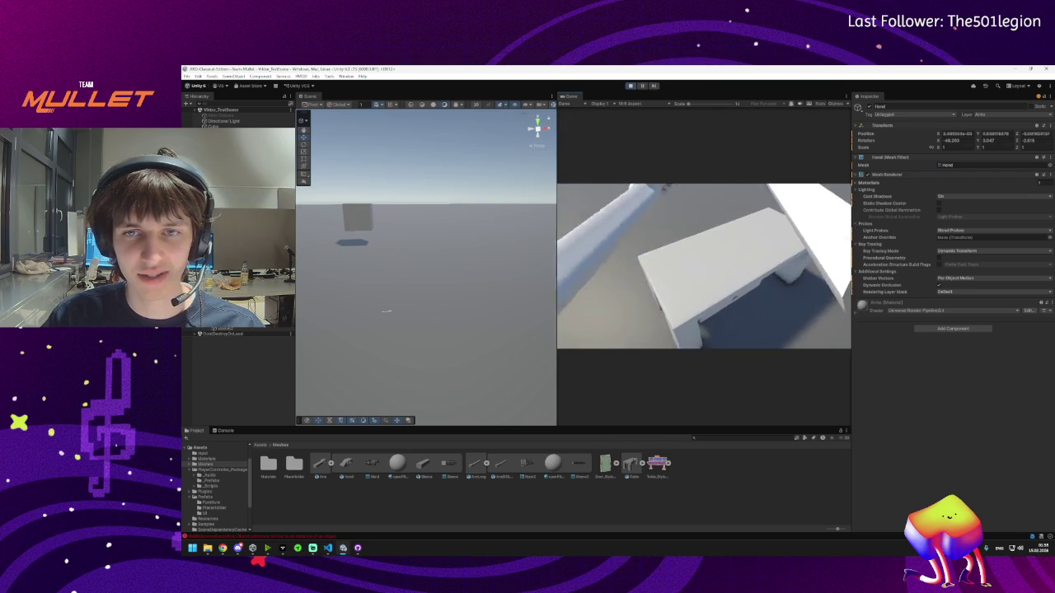
- Open and dismiss the Windows Start menu twice while the arm play test runs
key(super)
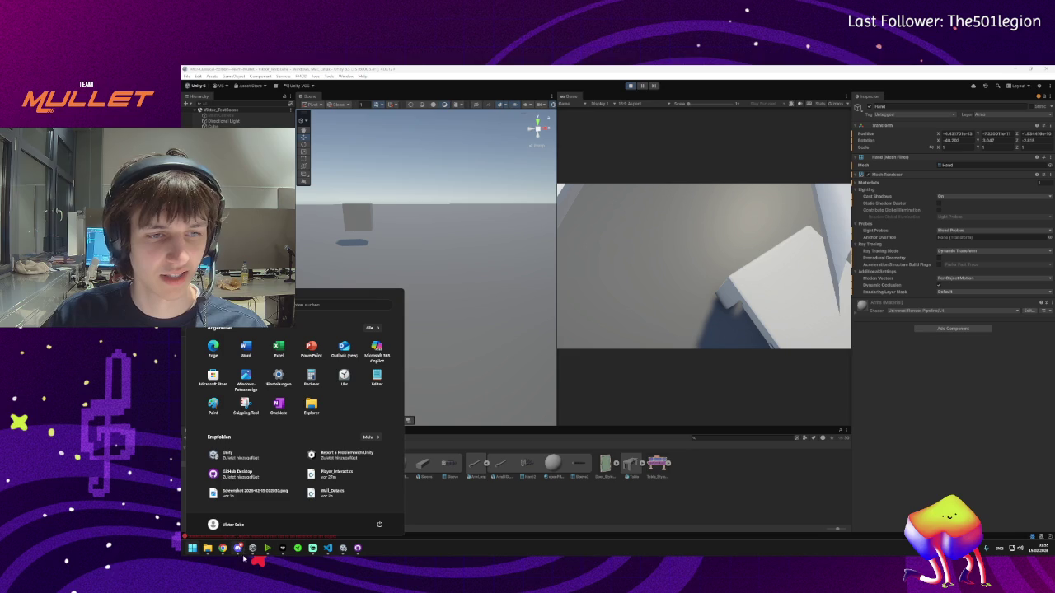
mouse_move(239, 551)
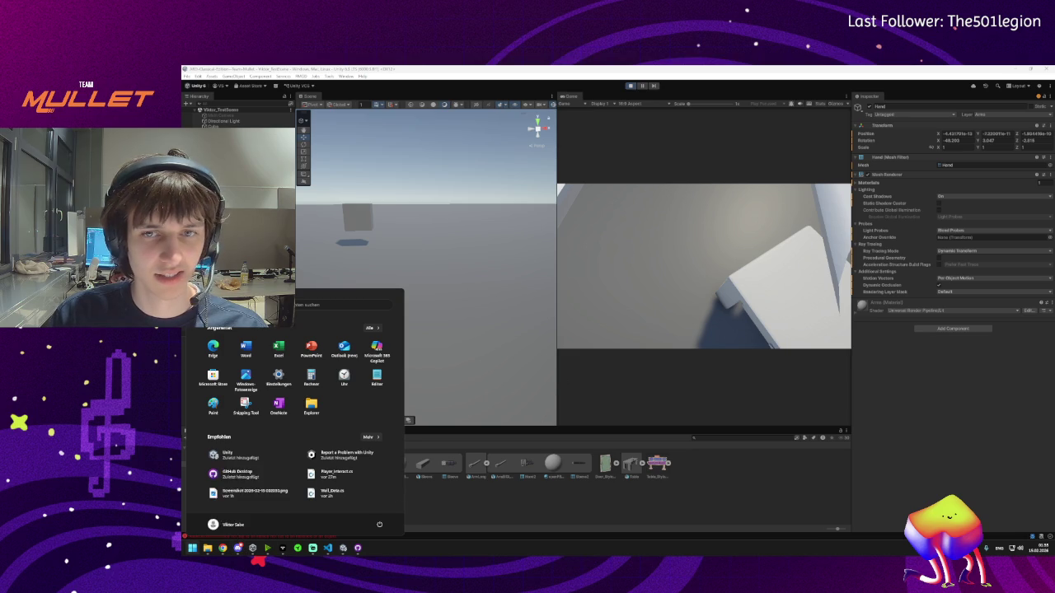
click(386, 310)
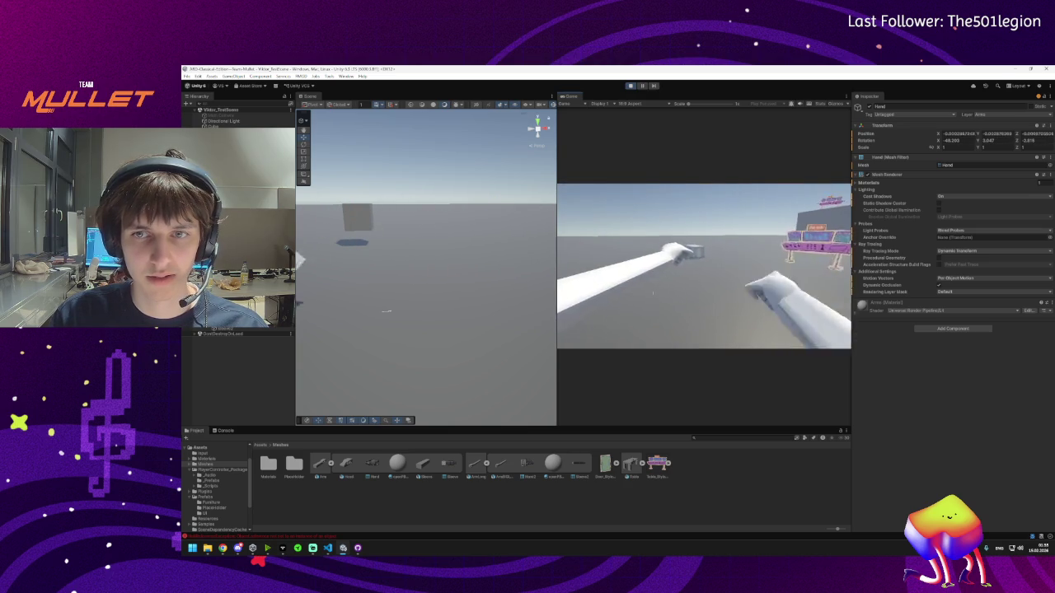
key(super)
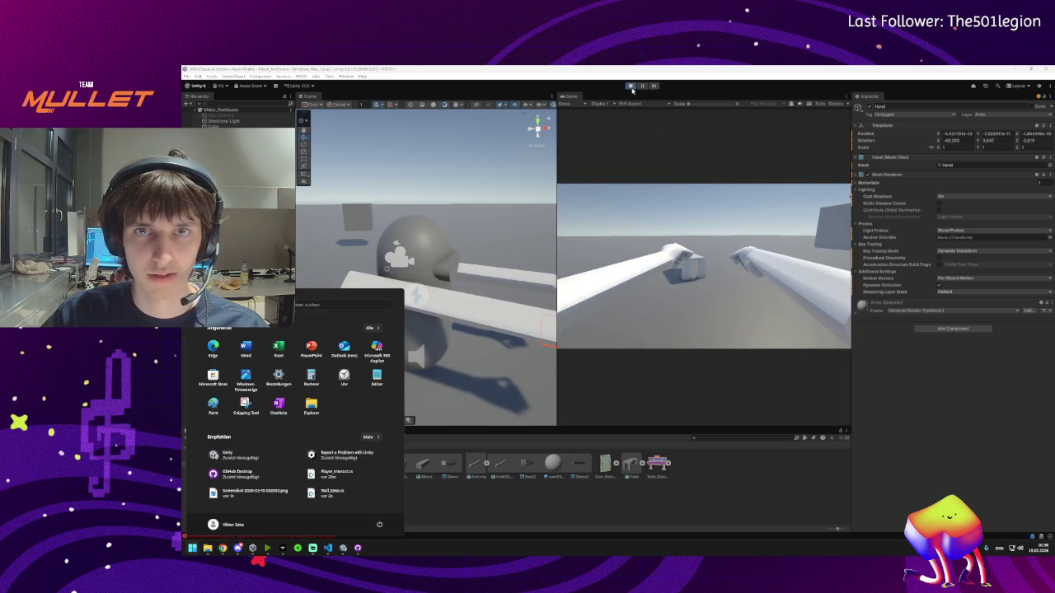
key(super)
- Select the sleeve, slide it along X toward the hand, and set its Scale X to 1.1
mouse_move(501, 301)
mouse_down()
mouse_move(400, 297)
mouse_move(373, 309)
mouse_up()
click(385, 295)
key(e)
key(w)
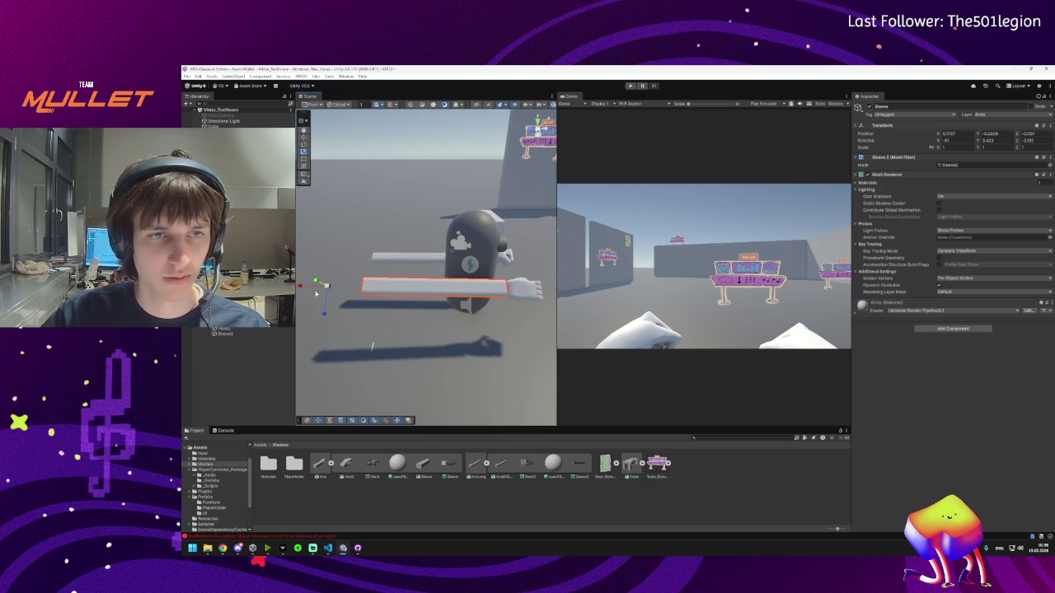
drag(300, 288, 305, 288)
click(952, 147)
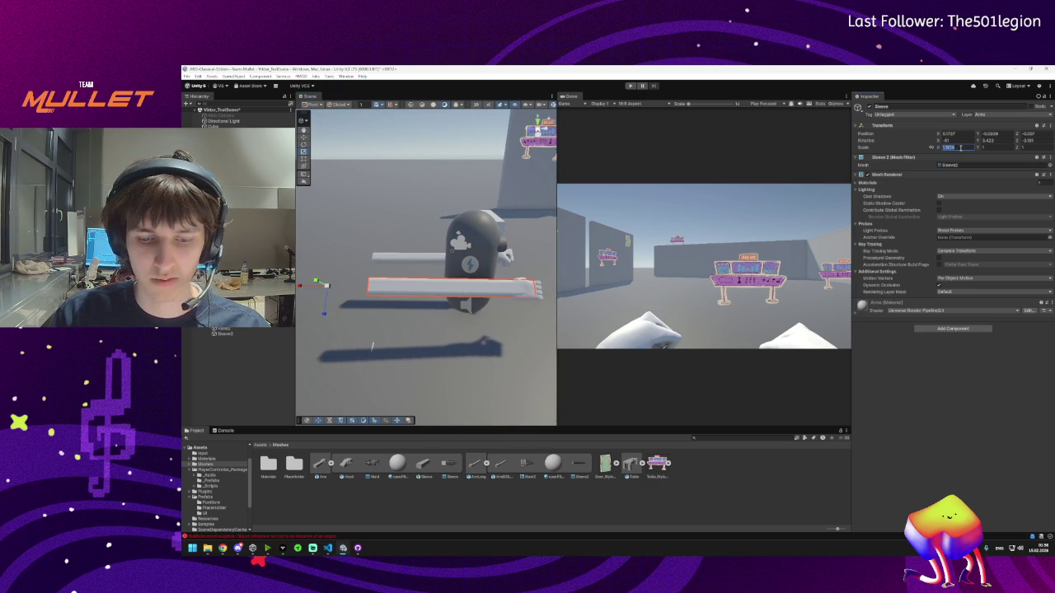
text(1.1)
- Nudge the sleeve's position and tilt it slightly so it sits against the fist
mouse_move(549, 304)
mouse_down()
mouse_move(323, 291)
mouse_move(536, 300)
mouse_move(585, 344)
mouse_move(695, 388)
mouse_move(492, 326)
mouse_move(557, 274)
mouse_move(974, 309)
mouse_up()
drag(619, 150, 619, 149)
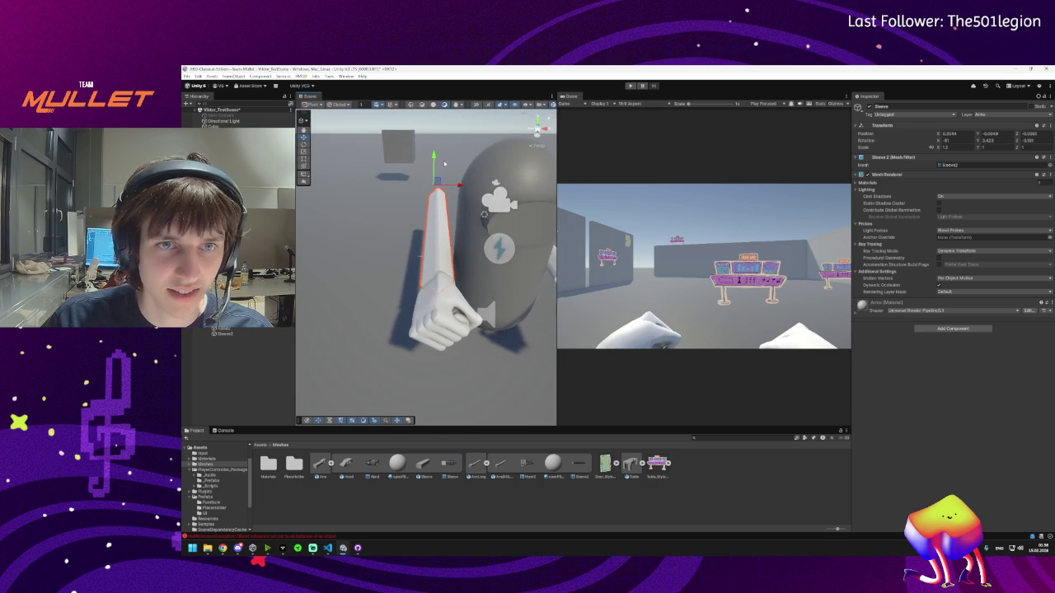
mouse_move(436, 155)
mouse_down()
mouse_move(466, 188)
mouse_move(435, 164)
mouse_move(460, 187)
mouse_move(450, 227)
mouse_up()
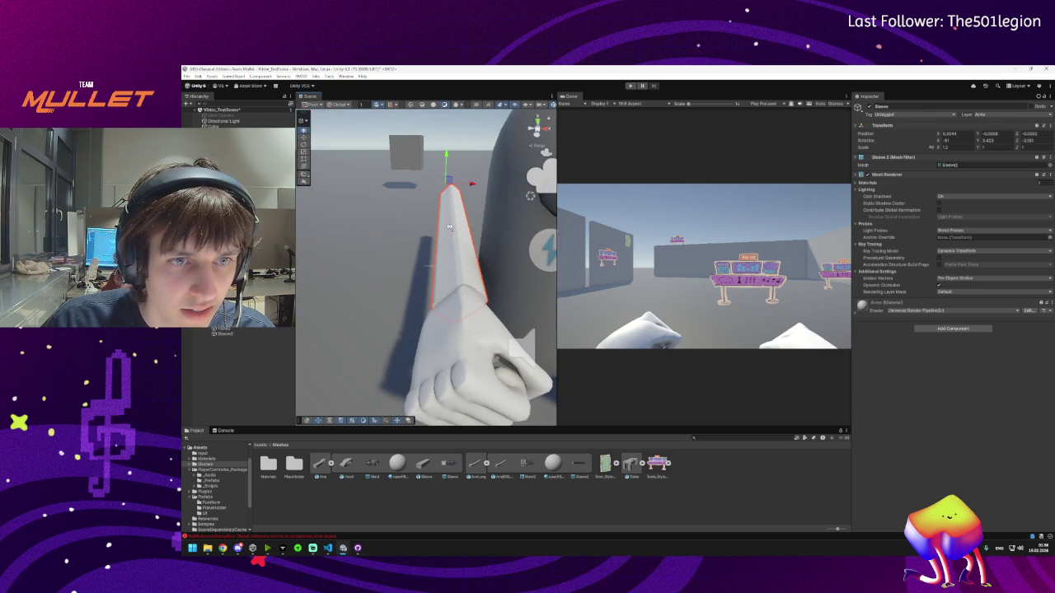
key(e)
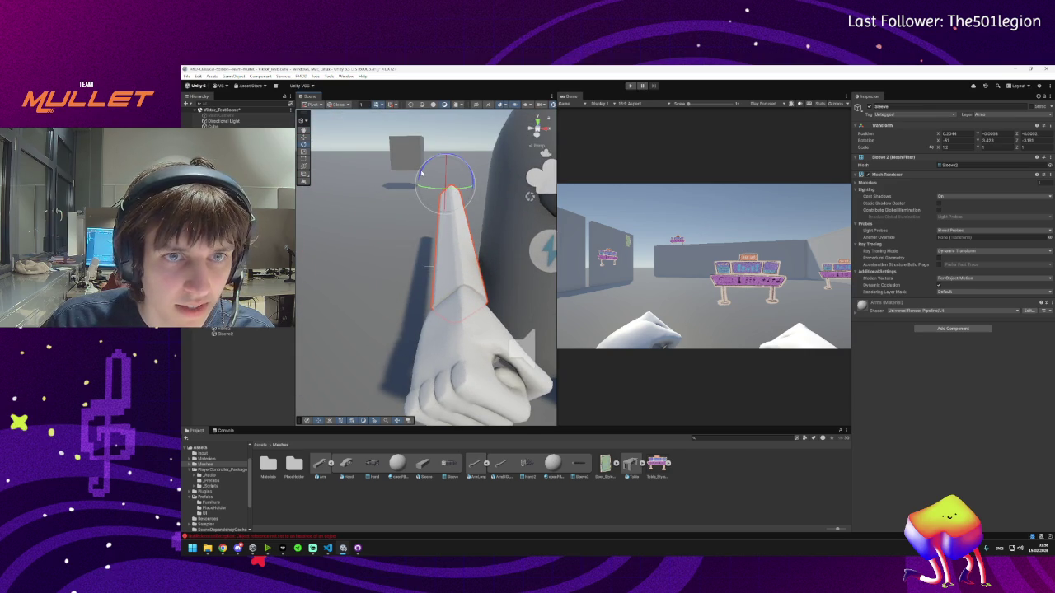
mouse_move(422, 173)
mouse_down()
mouse_move(472, 186)
mouse_move(446, 167)
mouse_move(468, 244)
mouse_move(413, 287)
mouse_up()
key(w)
- Select the upper and lower sleeve pieces and drag them along the arm's X axis
click(417, 298)
click(426, 201)
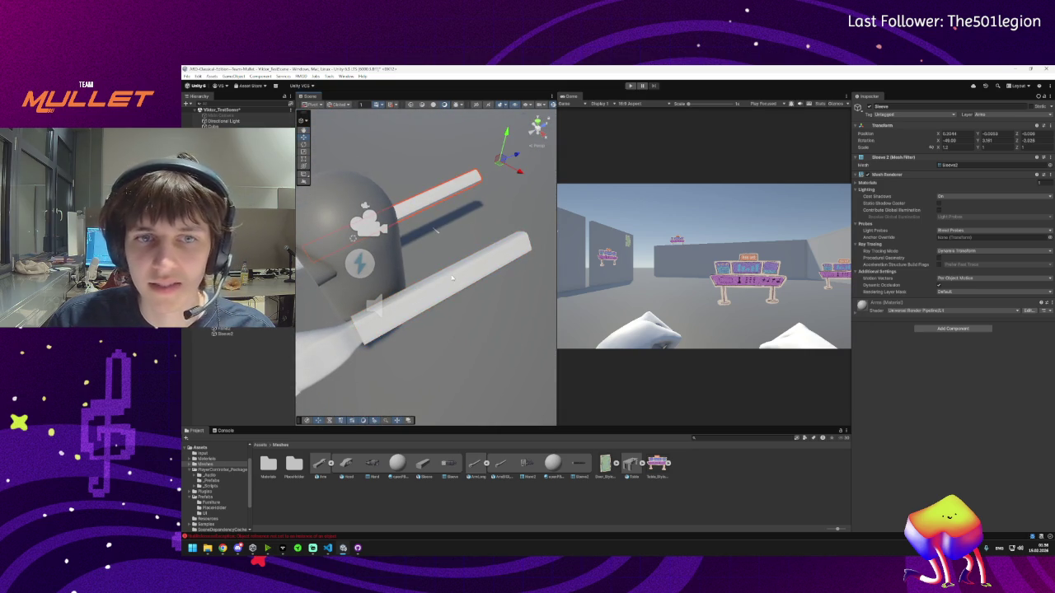
click(452, 279)
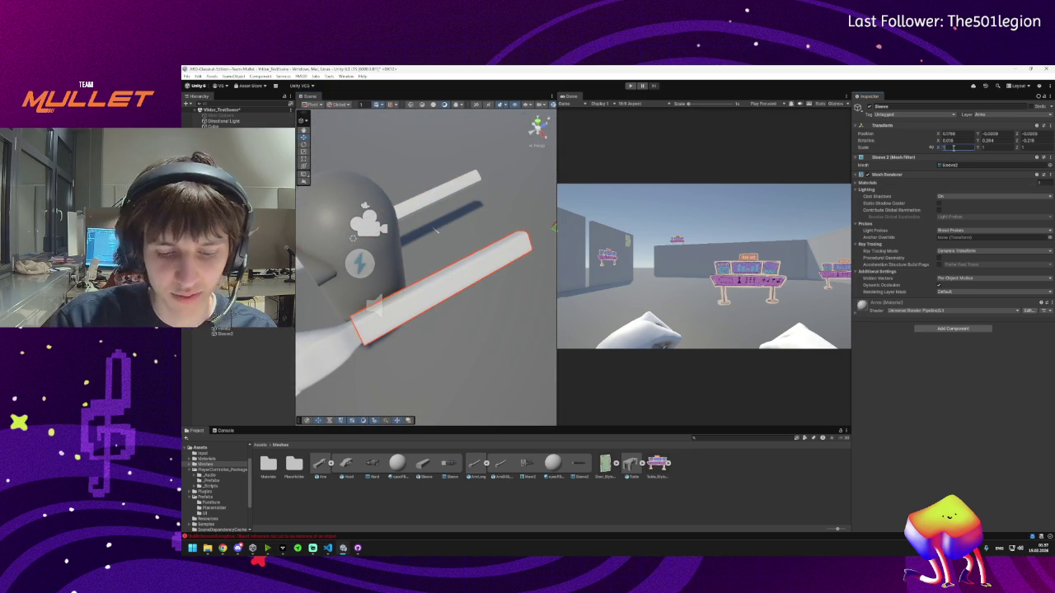
scroll(436, 229, down, 3)
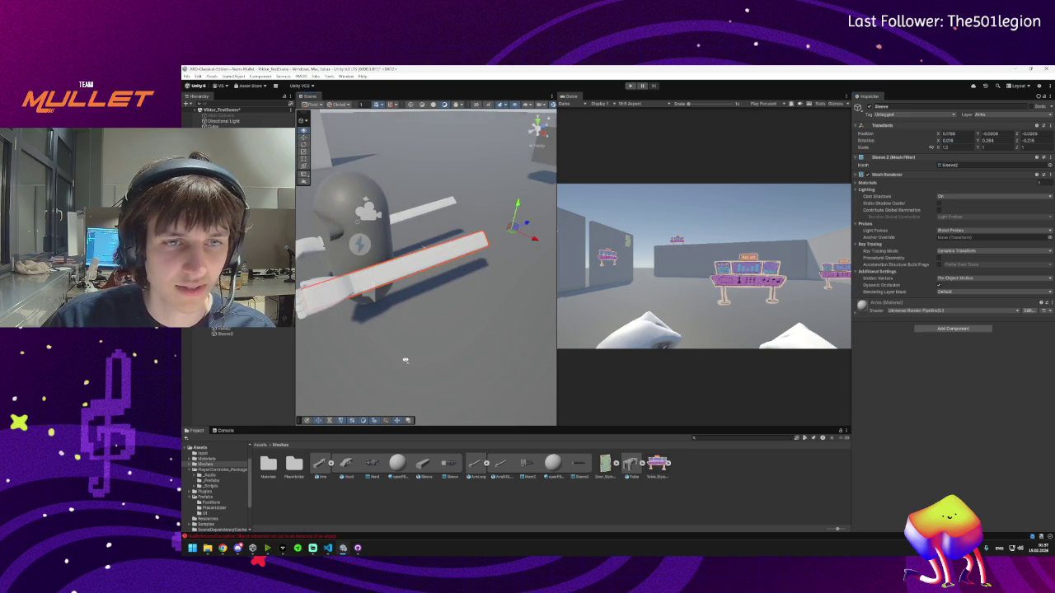
mouse_move(519, 226)
mouse_down()
mouse_move(527, 221)
mouse_move(450, 288)
mouse_move(471, 293)
mouse_move(453, 230)
mouse_up()
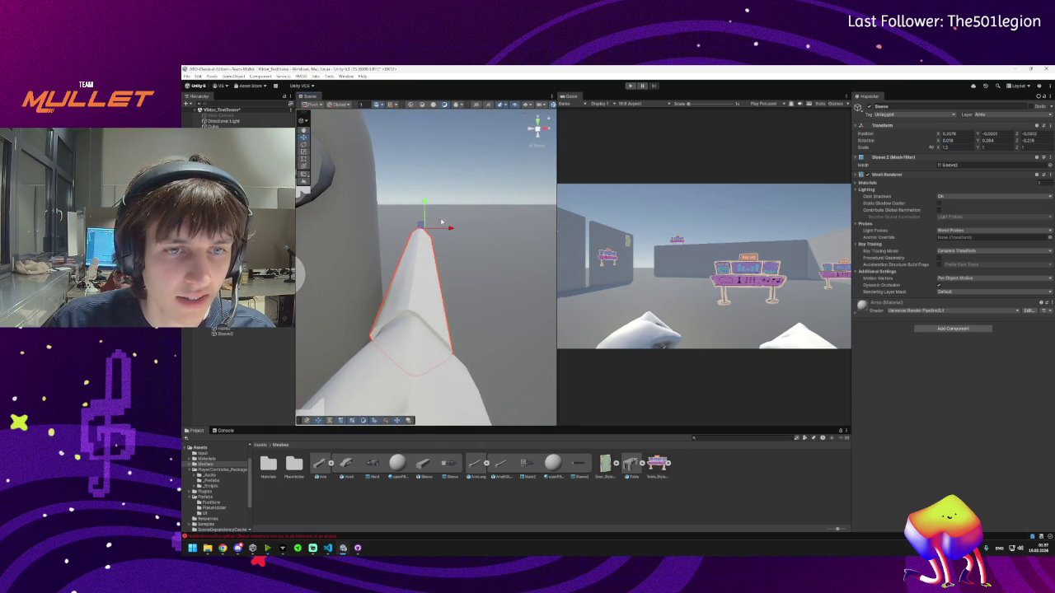
mouse_move(444, 228)
mouse_down()
mouse_move(495, 302)
mouse_move(462, 280)
mouse_move(436, 326)
mouse_move(448, 354)
mouse_move(424, 340)
mouse_move(541, 400)
mouse_move(494, 370)
mouse_move(536, 362)
mouse_move(553, 173)
mouse_move(566, 352)
mouse_move(654, 363)
mouse_up()
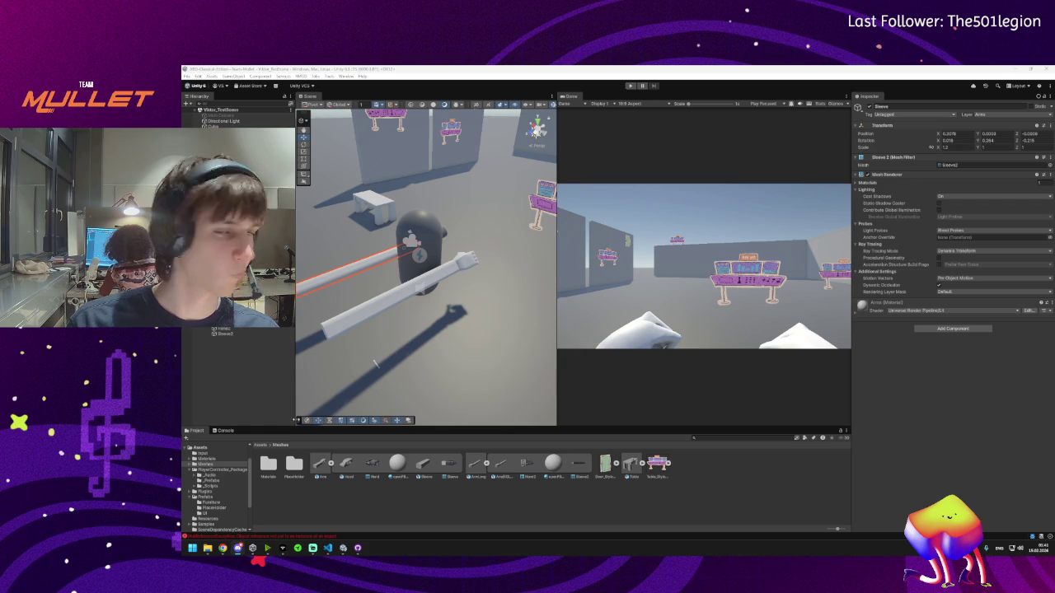
mouse_move(462, 280)
mouse_down()
mouse_move(491, 277)
mouse_move(503, 301)
mouse_move(625, 305)
mouse_move(540, 369)
mouse_move(494, 313)
mouse_move(511, 297)
mouse_up()
key(f)
drag(494, 247, 539, 264)
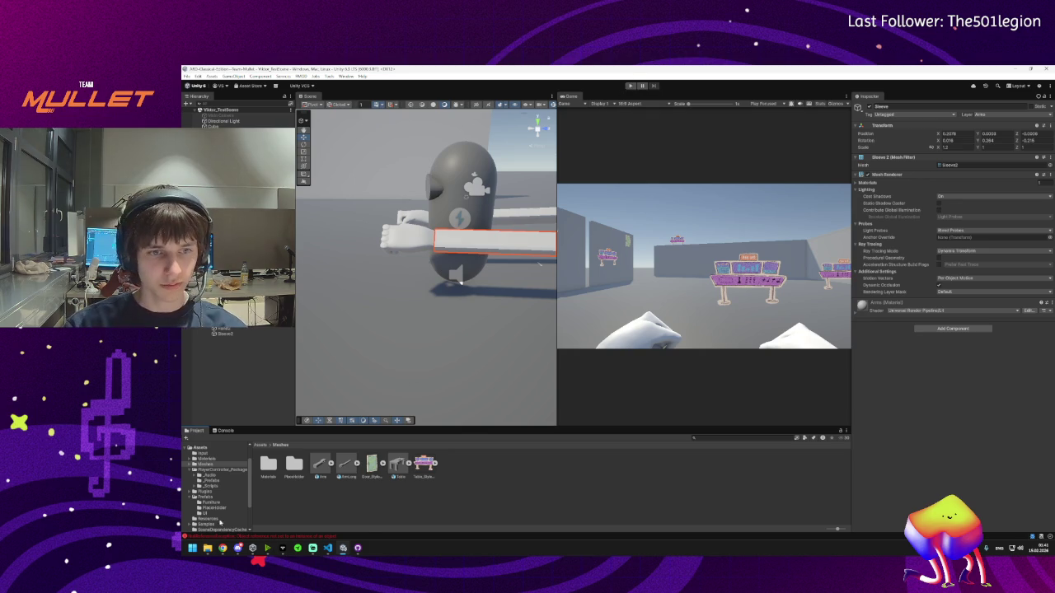
click(244, 536)
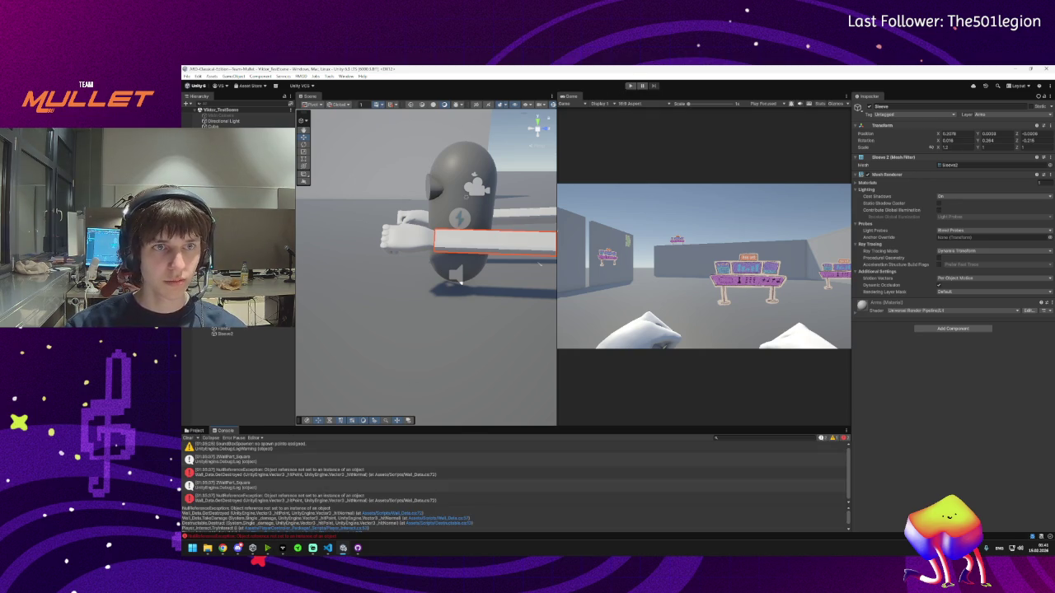
- Select the Player, inspect the NullReferenceException, clear the Console, and return to the Project folders
scroll(948, 330, down, 10)
click(965, 479)
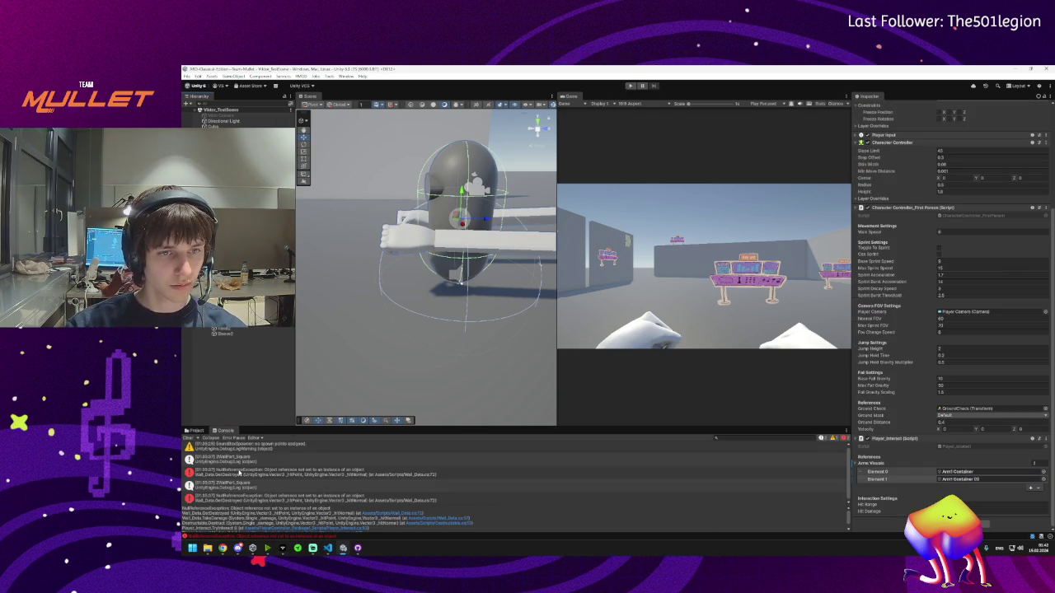
click(238, 476)
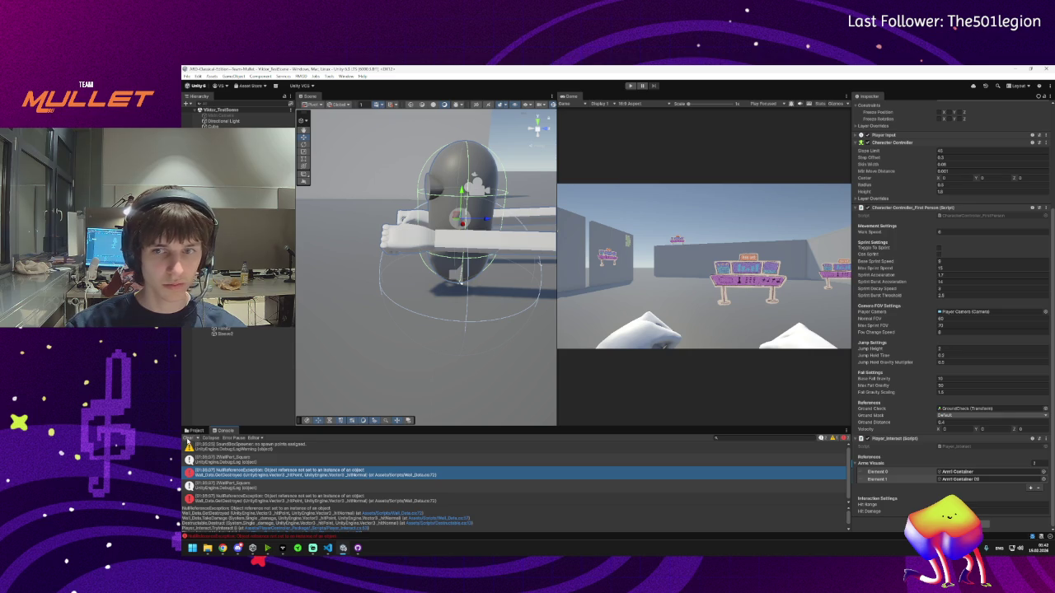
click(188, 438)
click(195, 430)
mouse_move(365, 391)
mouse_down()
mouse_move(468, 327)
mouse_move(348, 336)
mouse_move(368, 336)
mouse_up()
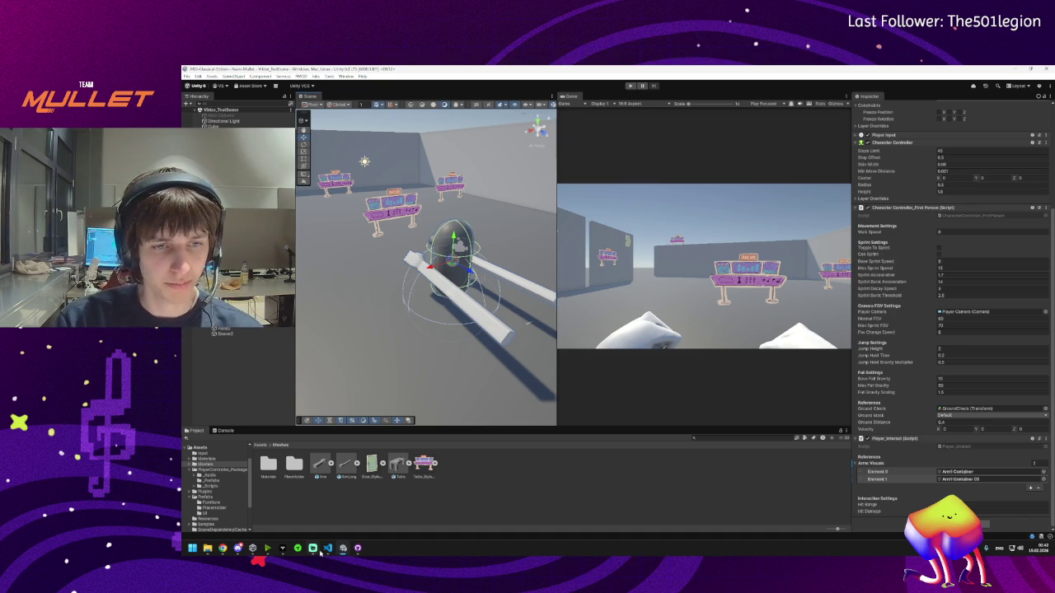
- Enter Play mode and check the new arm and hand meshes in the Game view
click(630, 86)
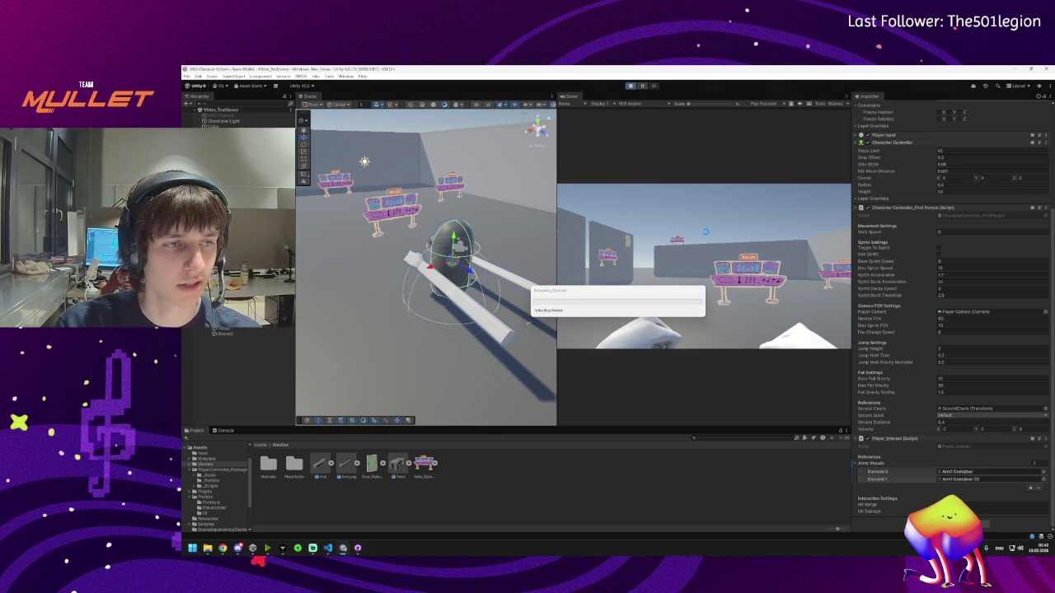
mouse_move(313, 552)
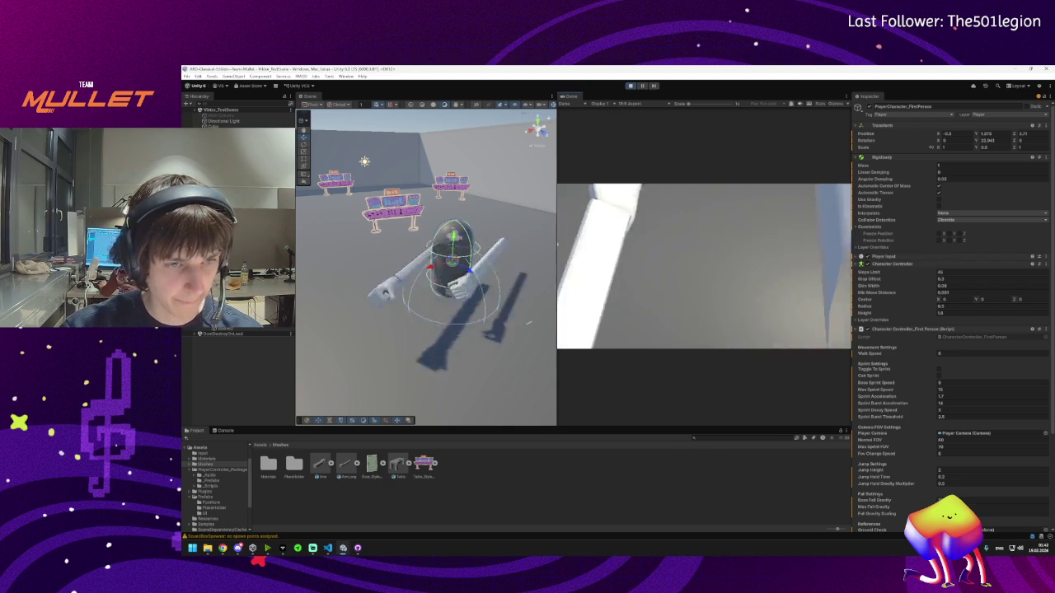
key(super)
mouse_move(238, 548)
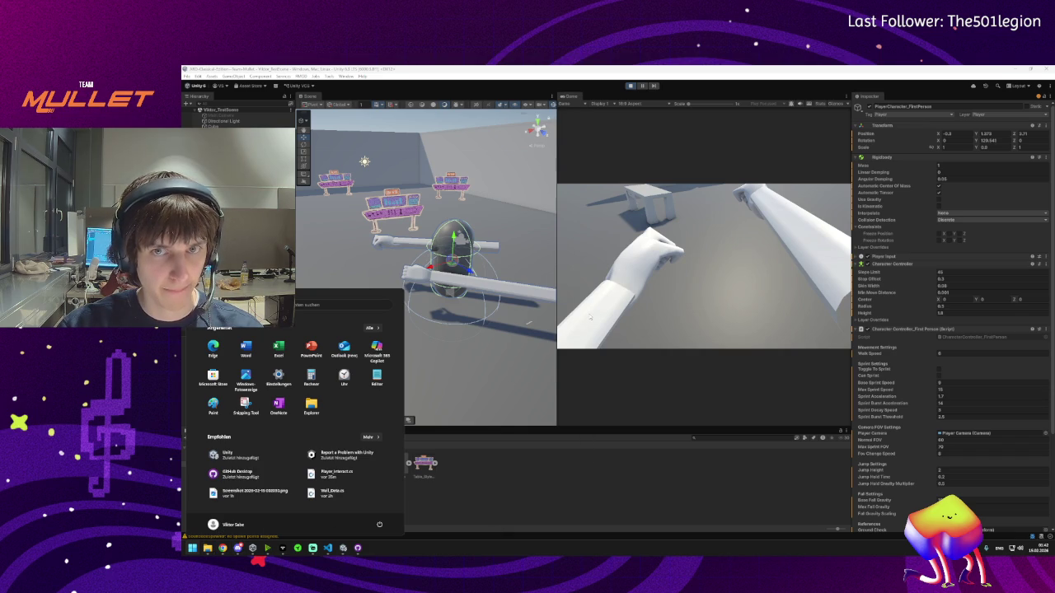
key(Escape)
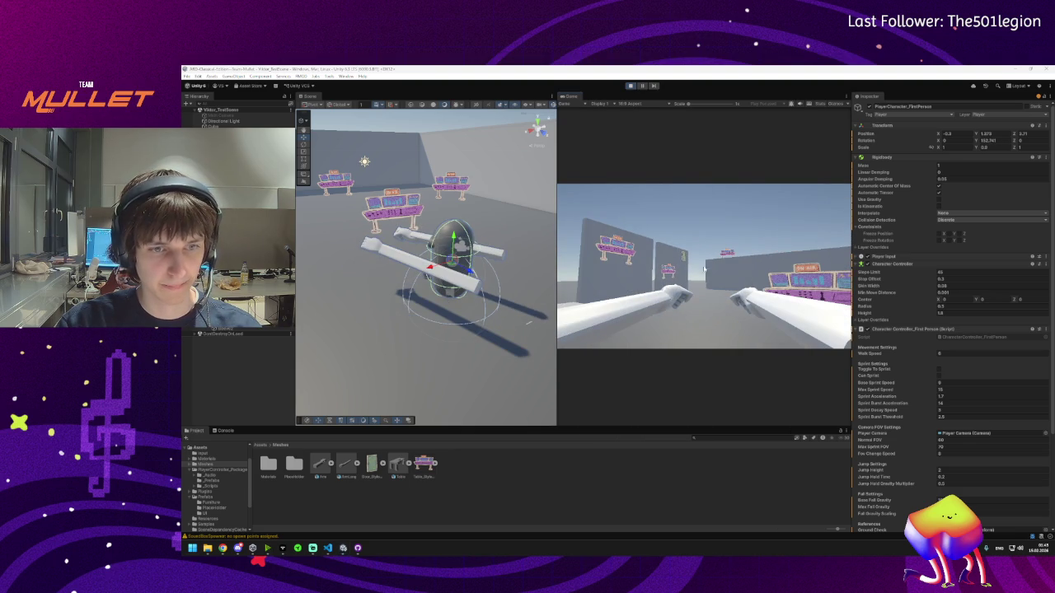
- Toggle the Windows Start menu several times, leaving it open over Unity
key(super)
mouse_move(344, 552)
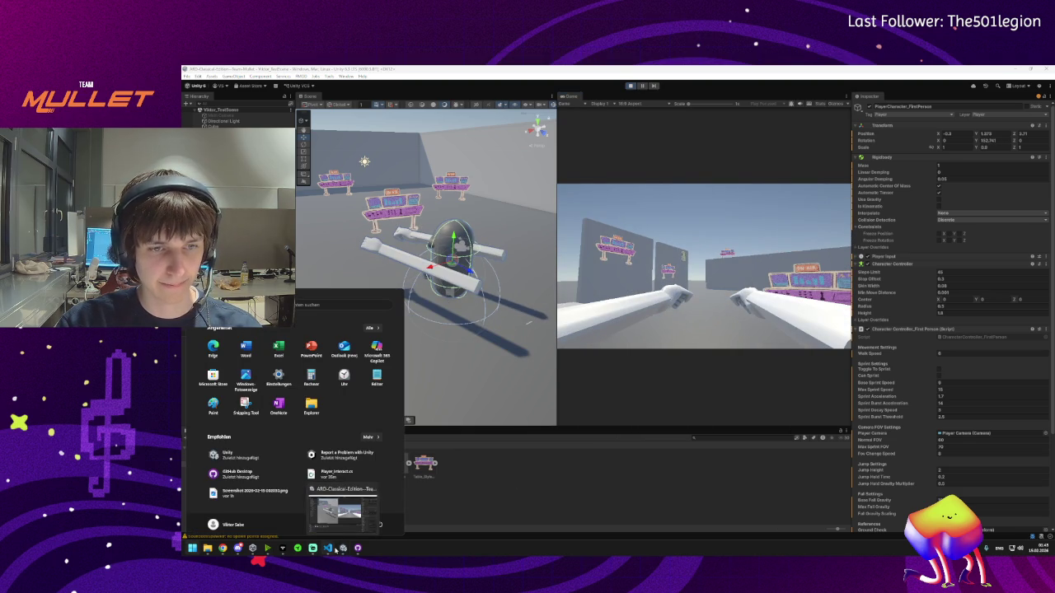
click(619, 324)
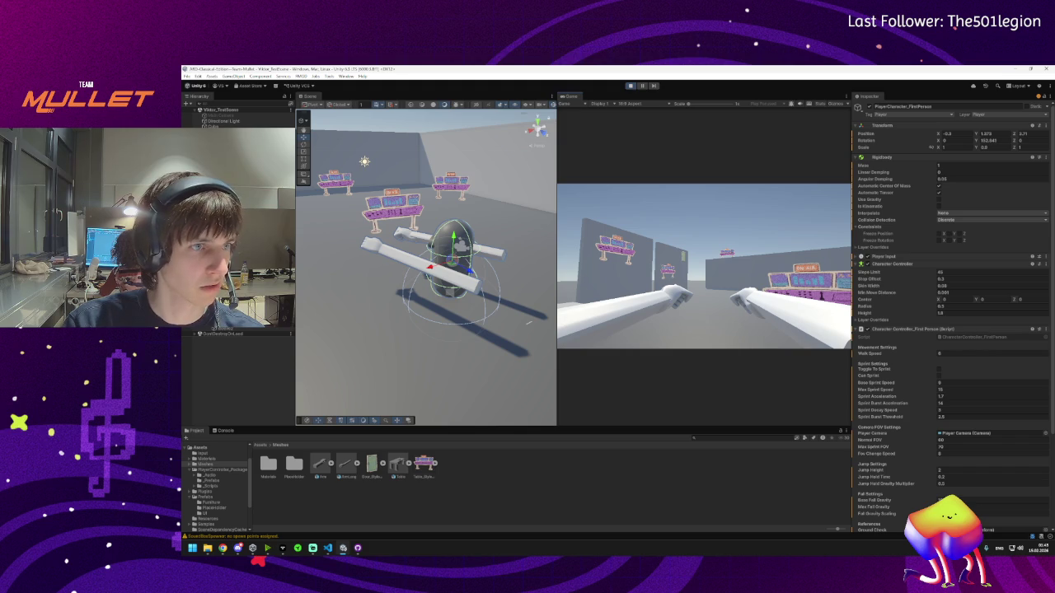
key(super)
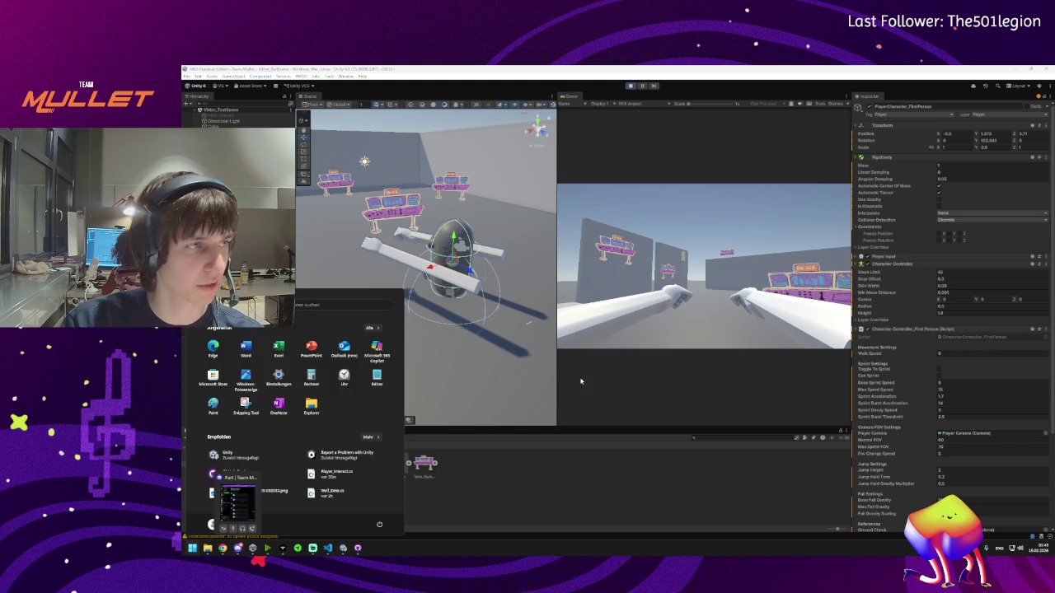
key(Escape)
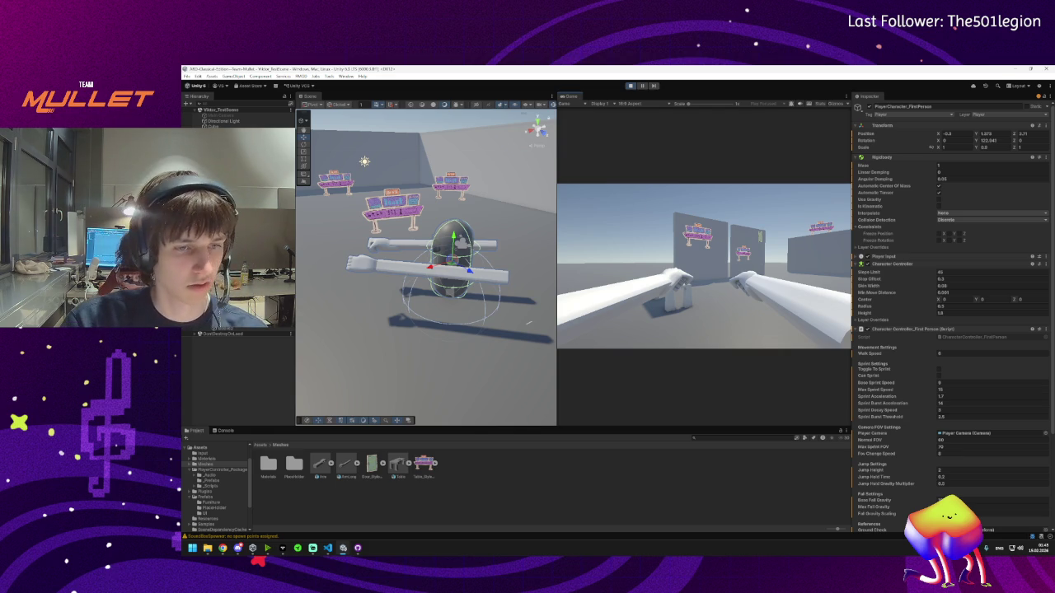
click(192, 548)
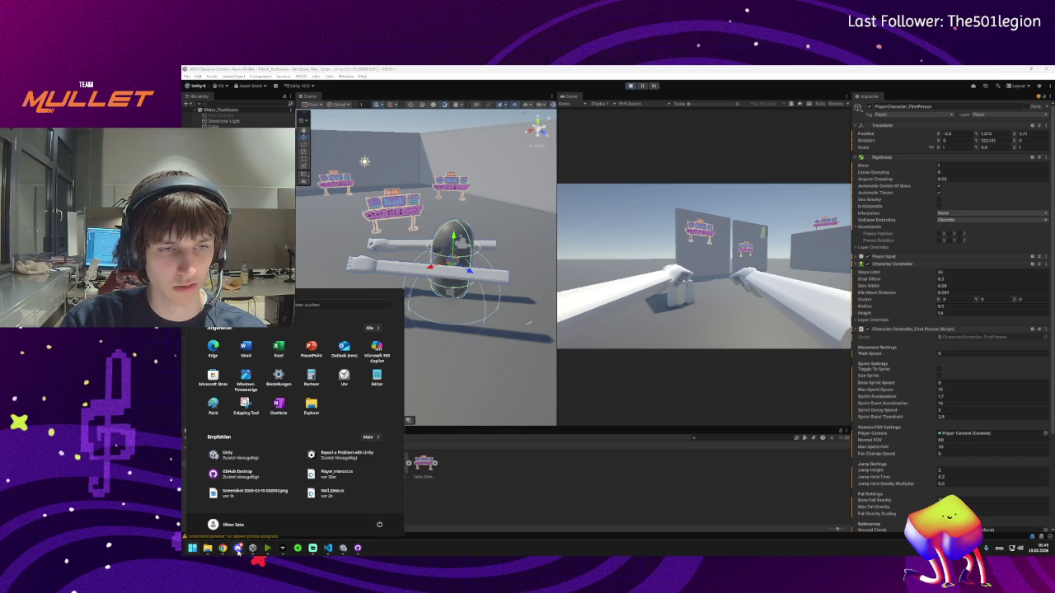
click(239, 533)
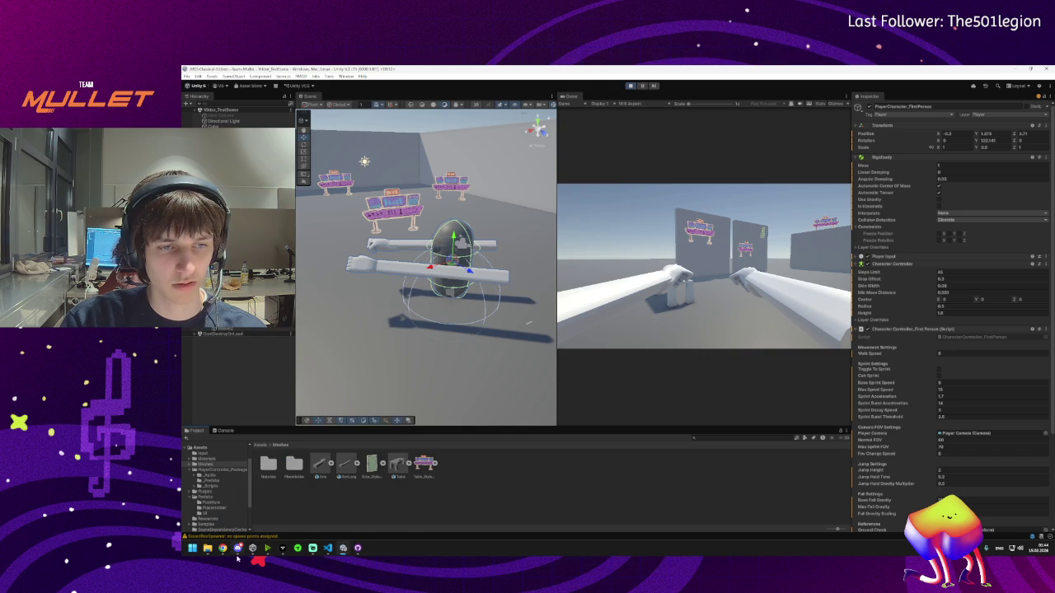
mouse_move(239, 551)
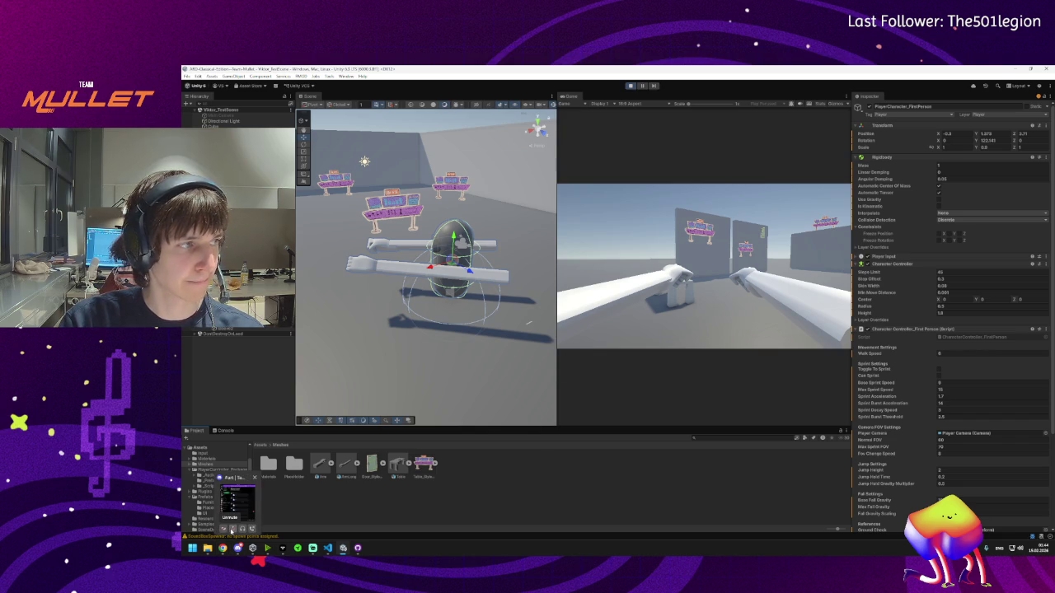
click(233, 528)
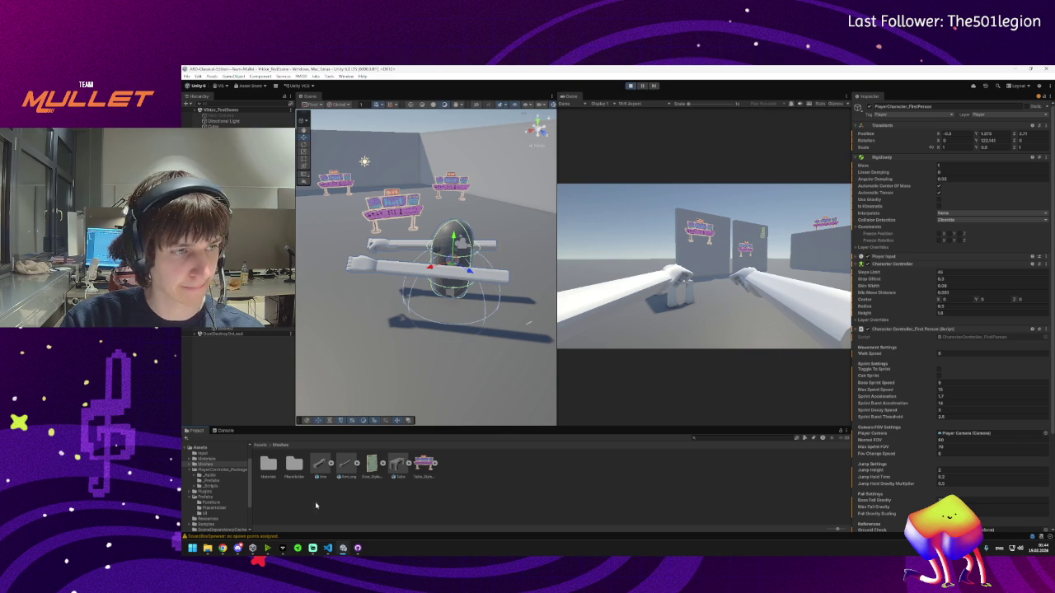
click(561, 491)
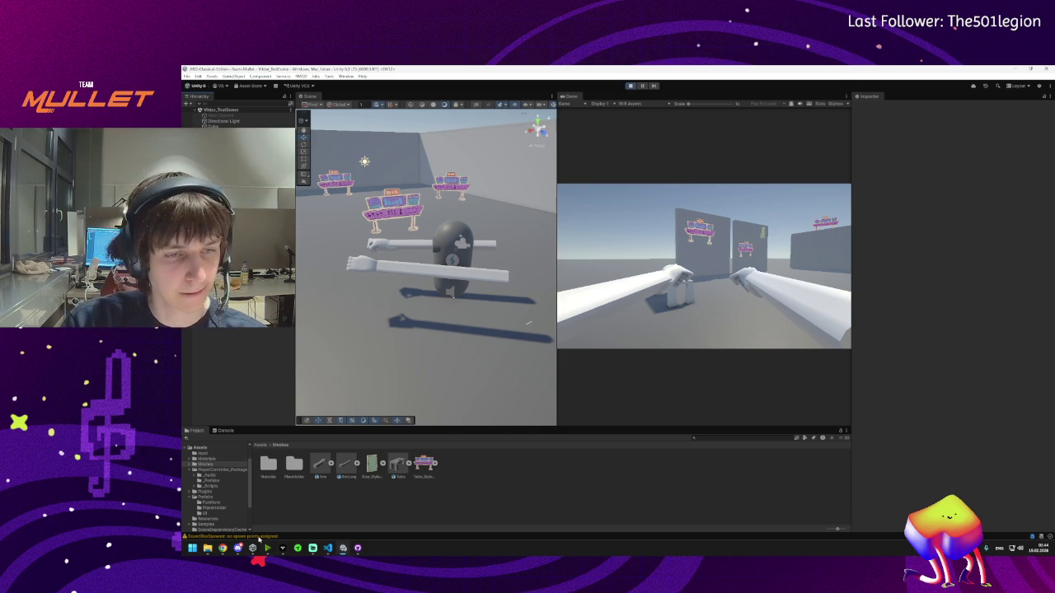
- Stop the play test and bring up Player_Interact.cs in VS Code from the taskbar
mouse_move(223, 548)
scroll(476, 333, down, 5)
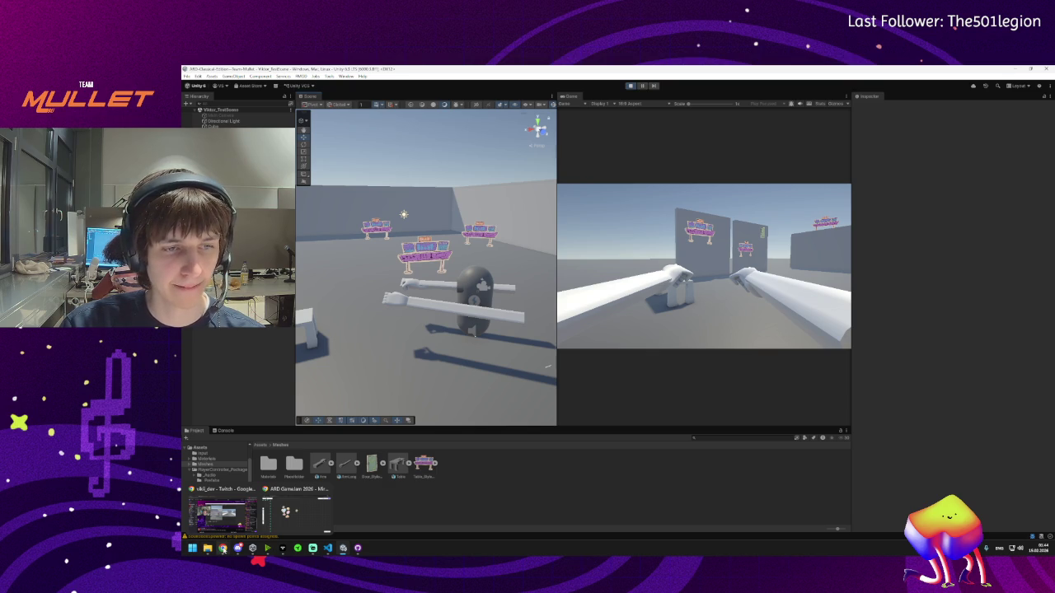
mouse_move(282, 552)
mouse_move(324, 552)
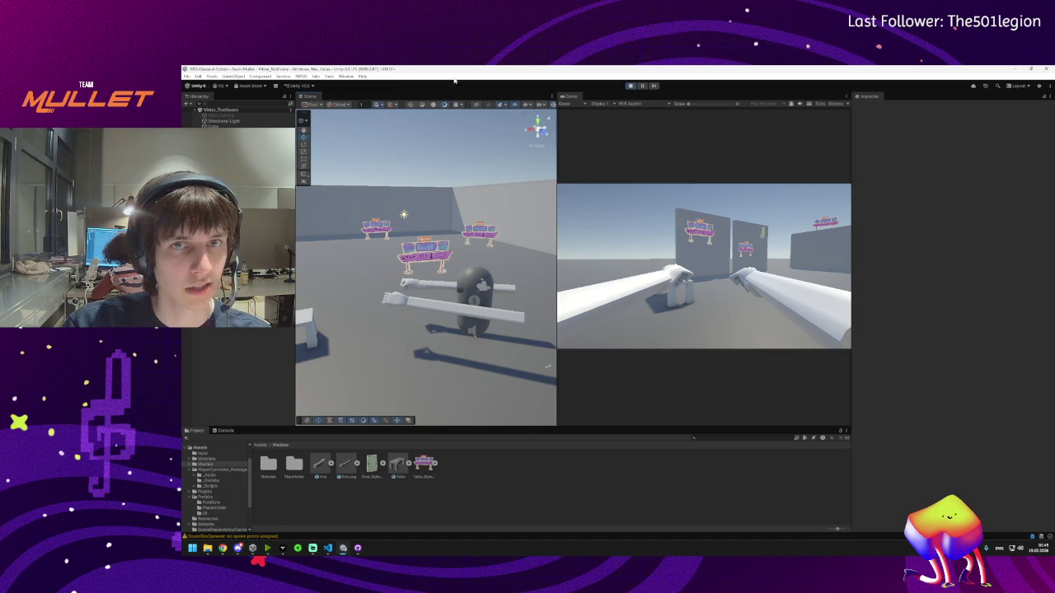
click(631, 86)
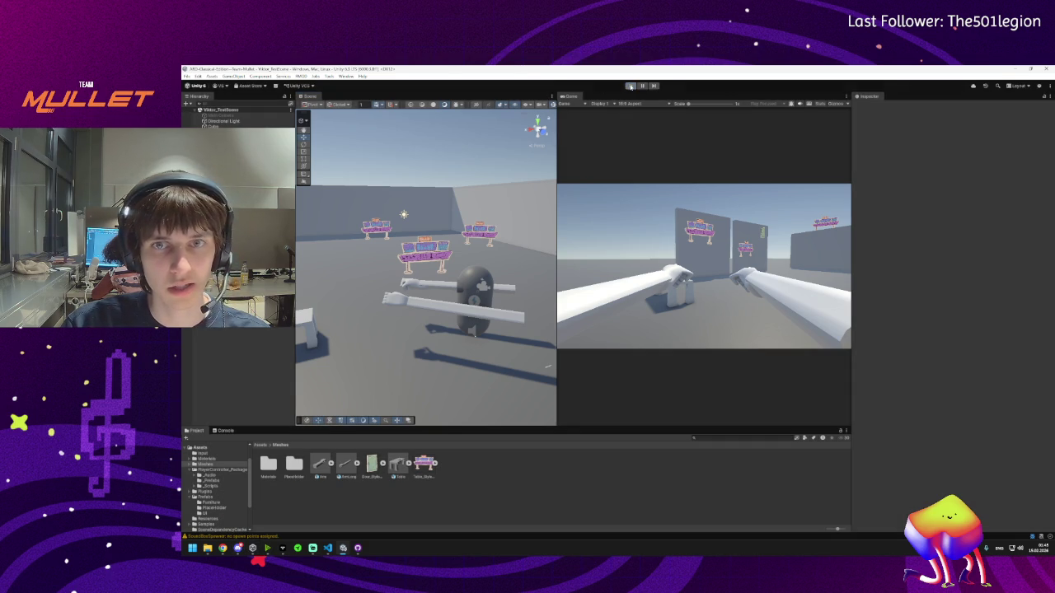
click(328, 548)
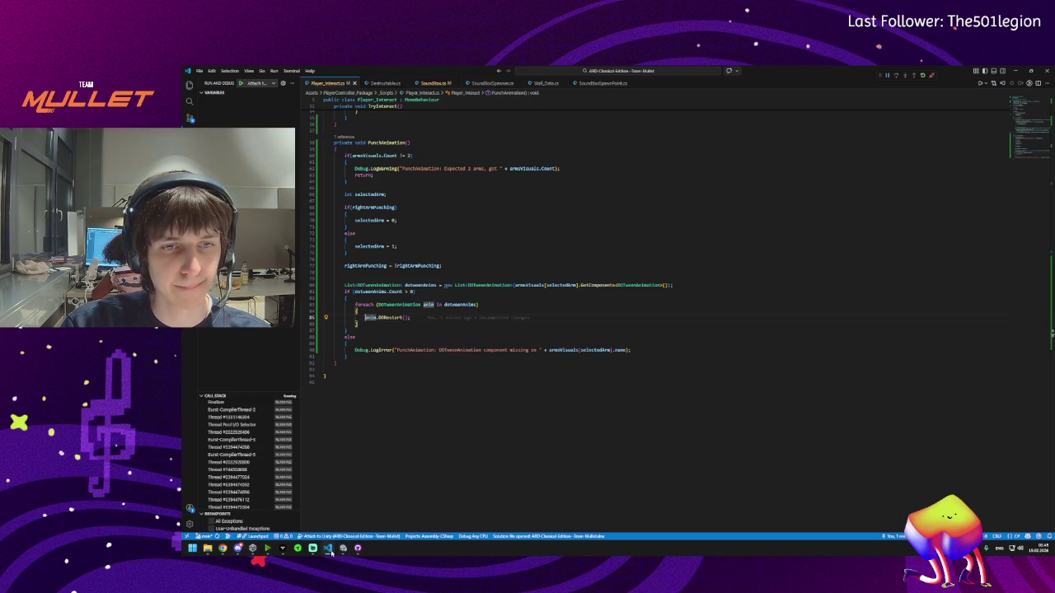
- Add anim.DORewind(); after anim.DORestart(); in the loop and save the script
mouse_move(384, 319)
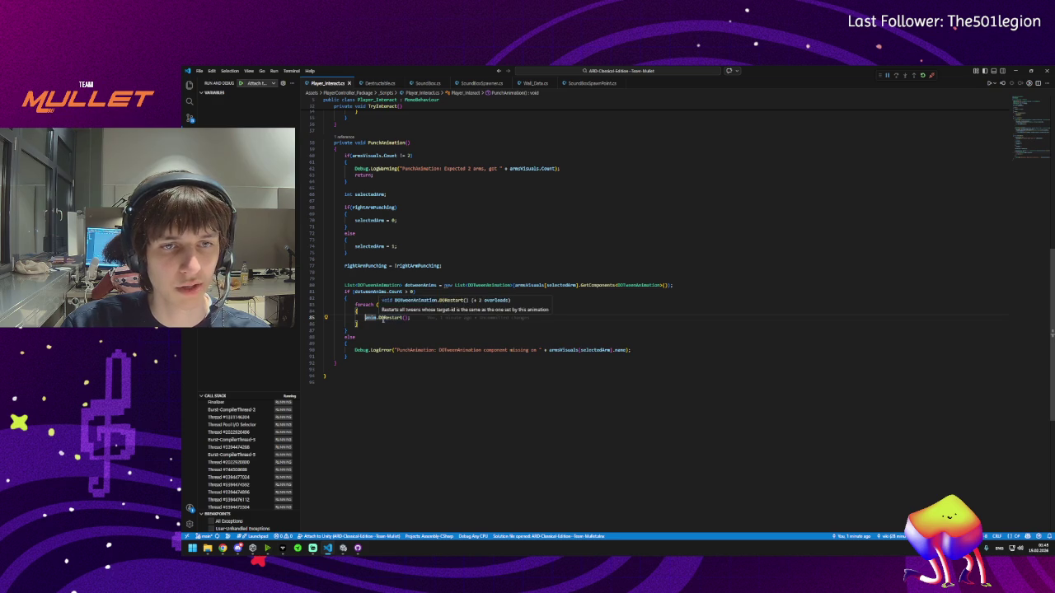
key(Return)
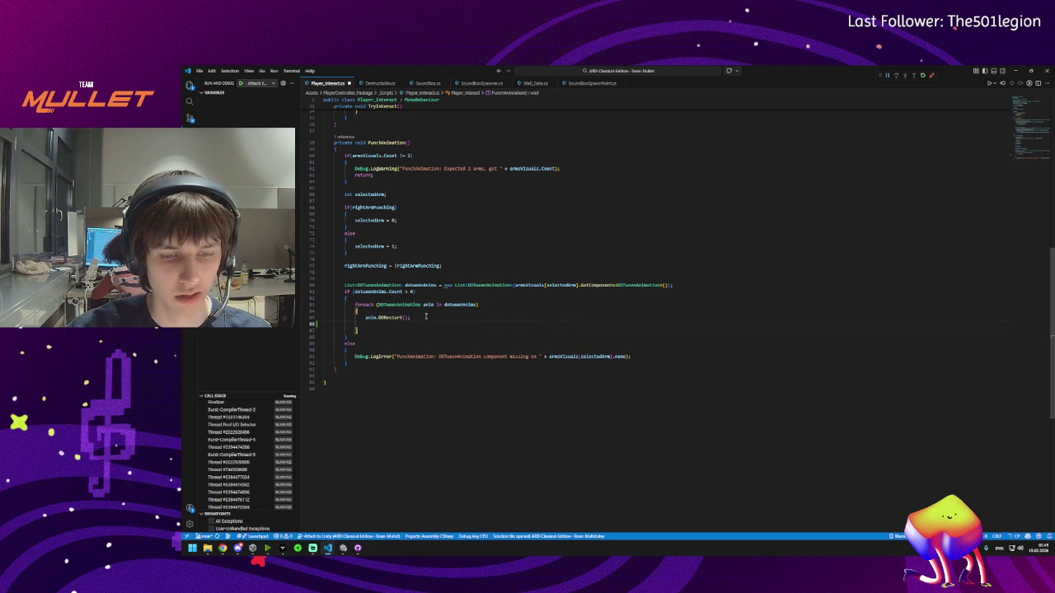
text(anim.DOPlay();)
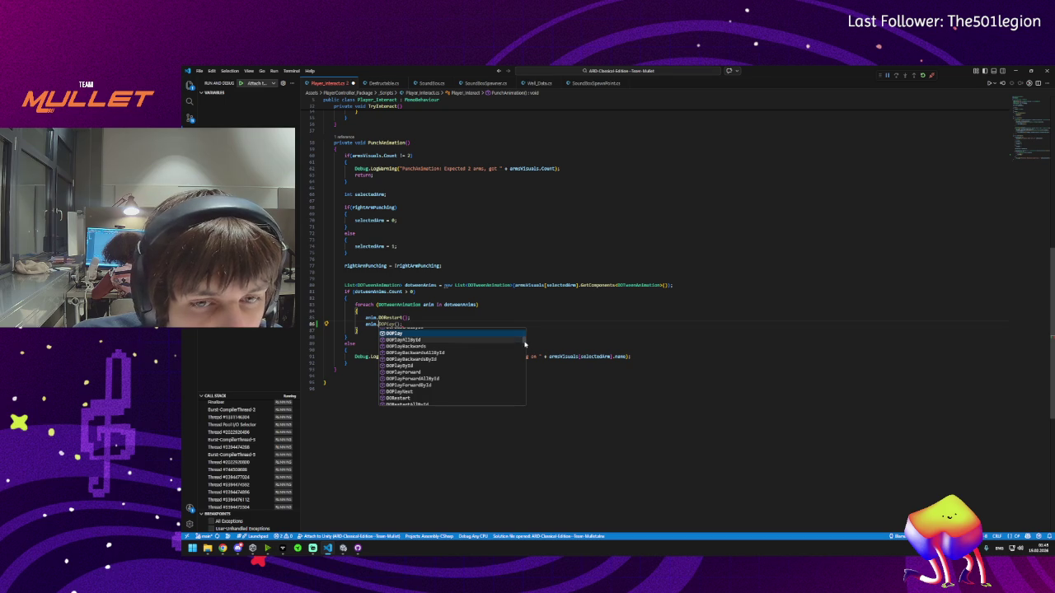
scroll(523, 341, down, 2)
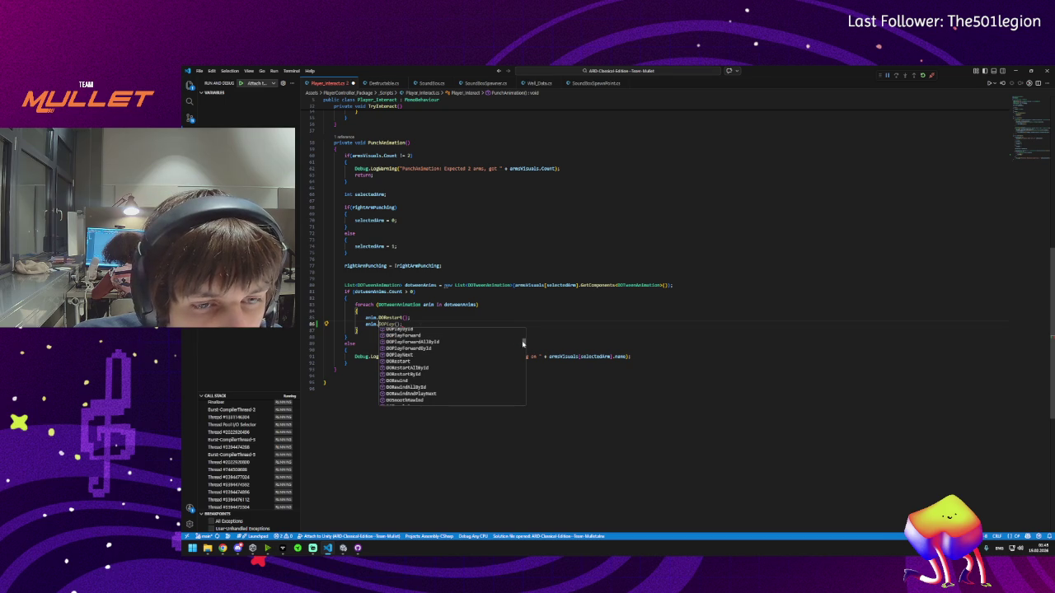
click(406, 382)
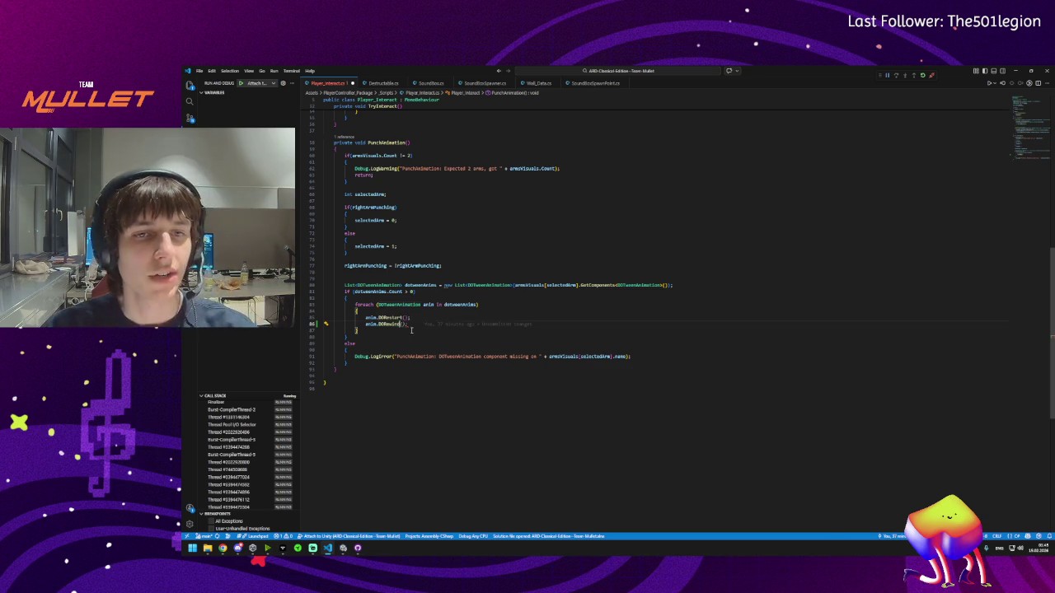
text(())
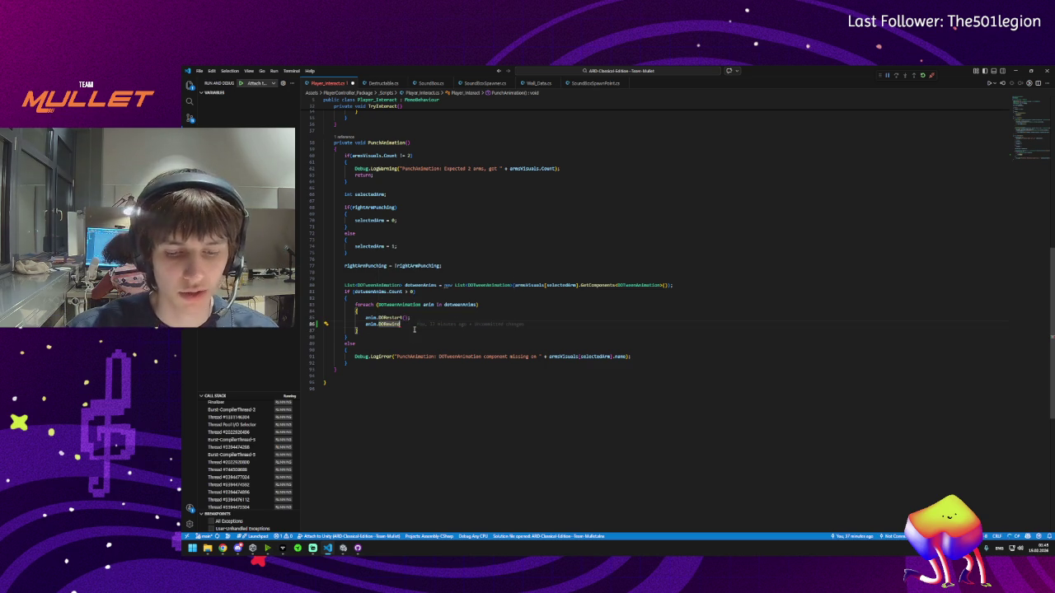
text(;)
key(ctrl+s)
- Start replacing PunchAnimation's void return type, typing "Co"
click(368, 305)
scroll(367, 288, up, 4)
click(375, 227)
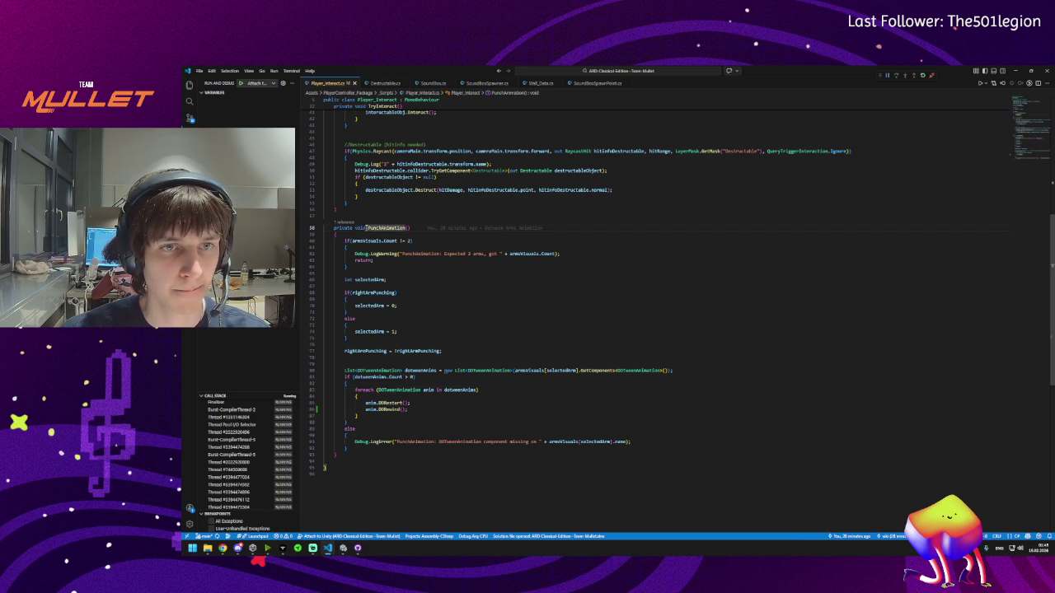
double_click(350, 228)
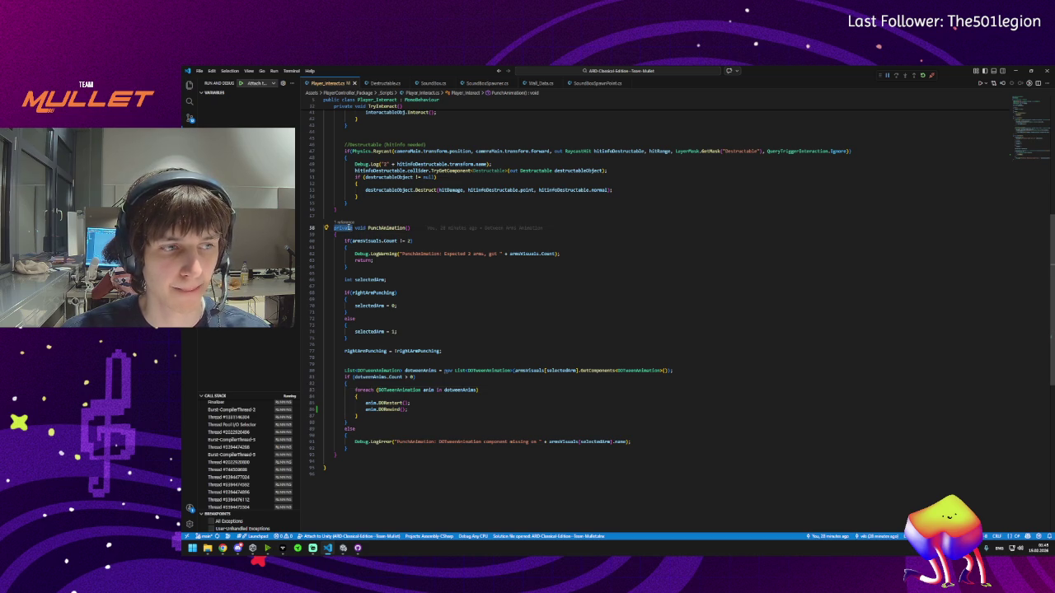
double_click(360, 228)
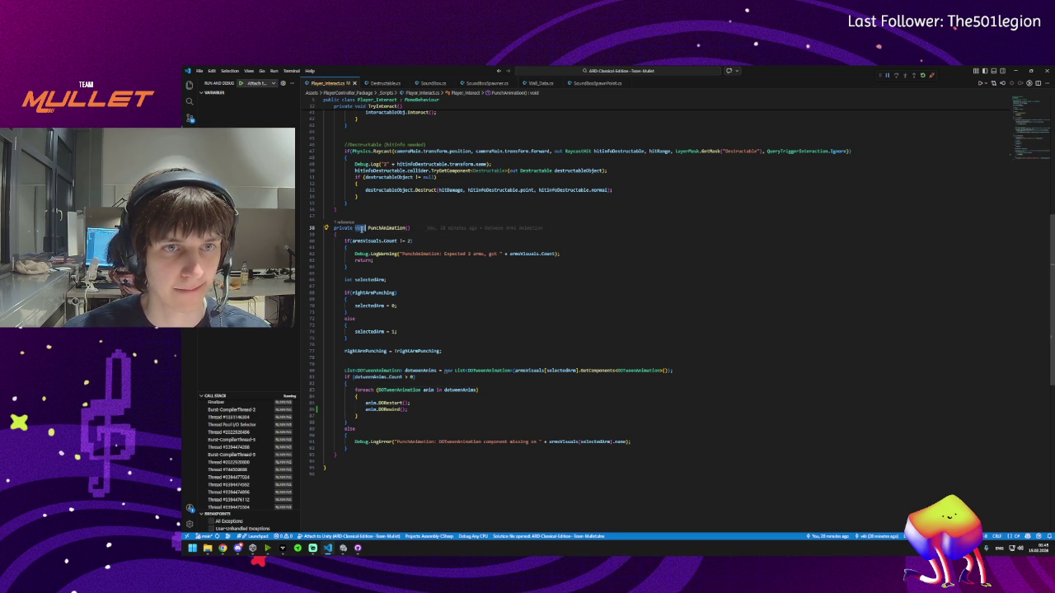
text(Co)
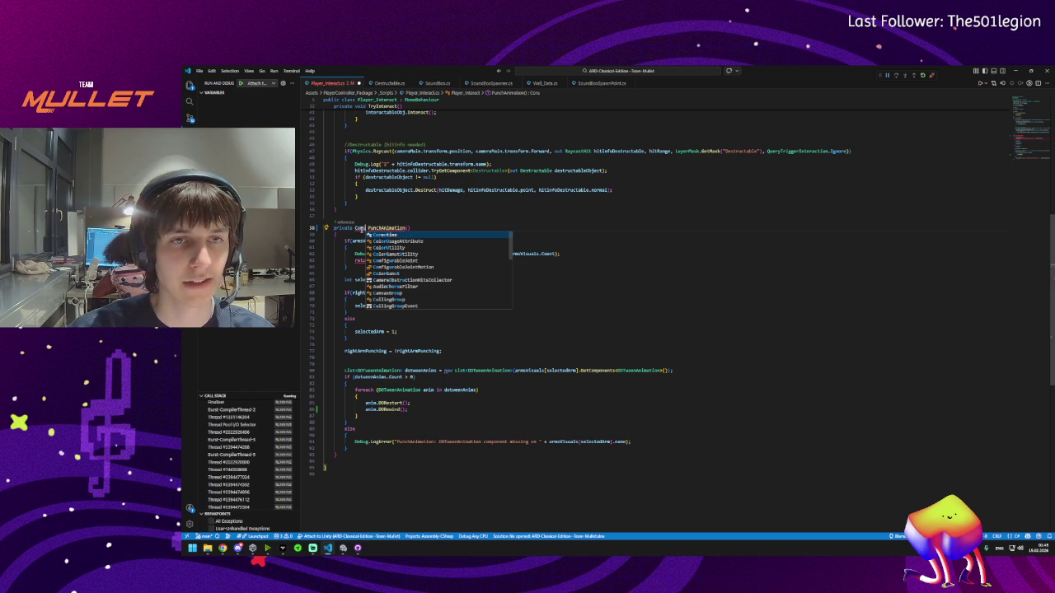
- Make PunchAnimation return IEnumerator and apply the yield return null fix
key(ctrl+z)
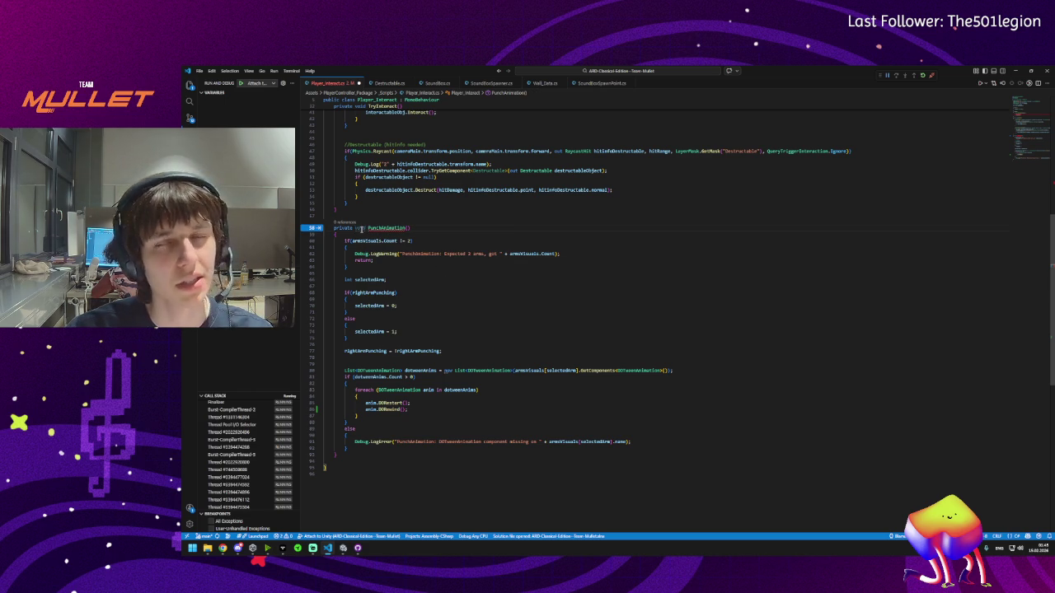
text(IEnum)
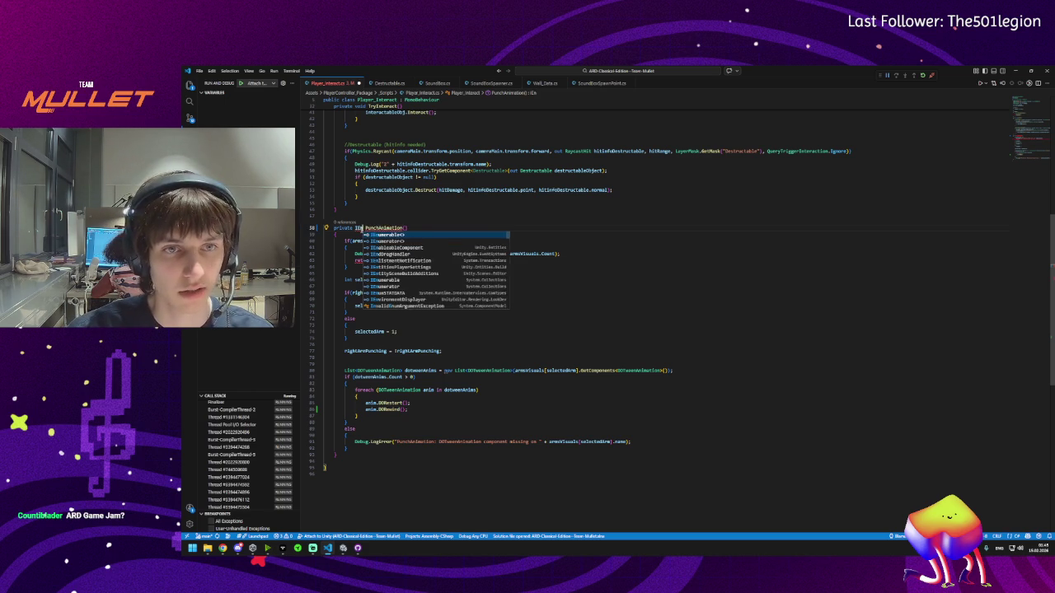
key(Down)
key(Down)
key(Down)
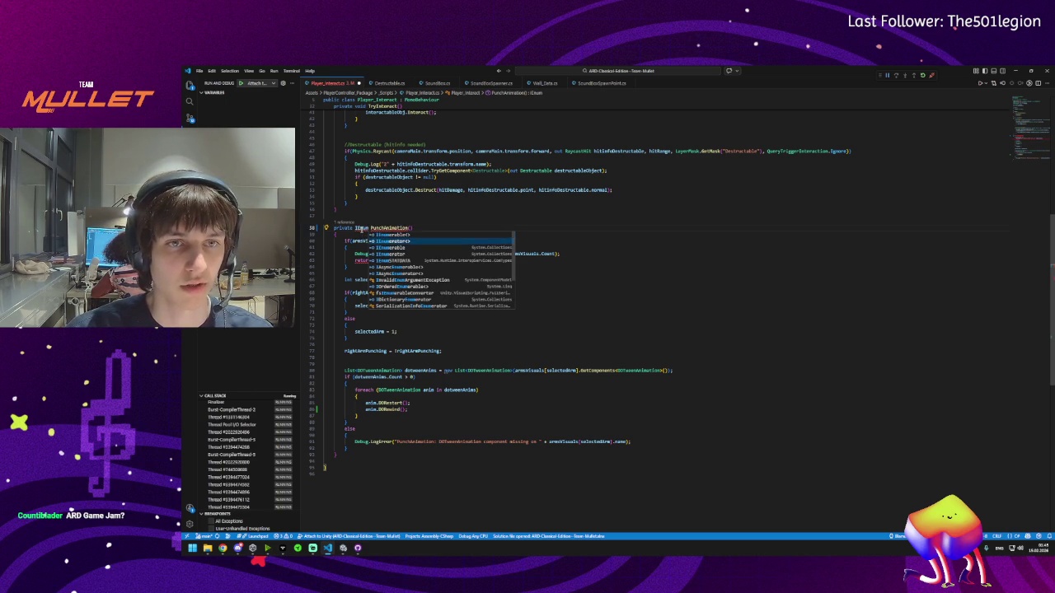
key(Return)
click(450, 227)
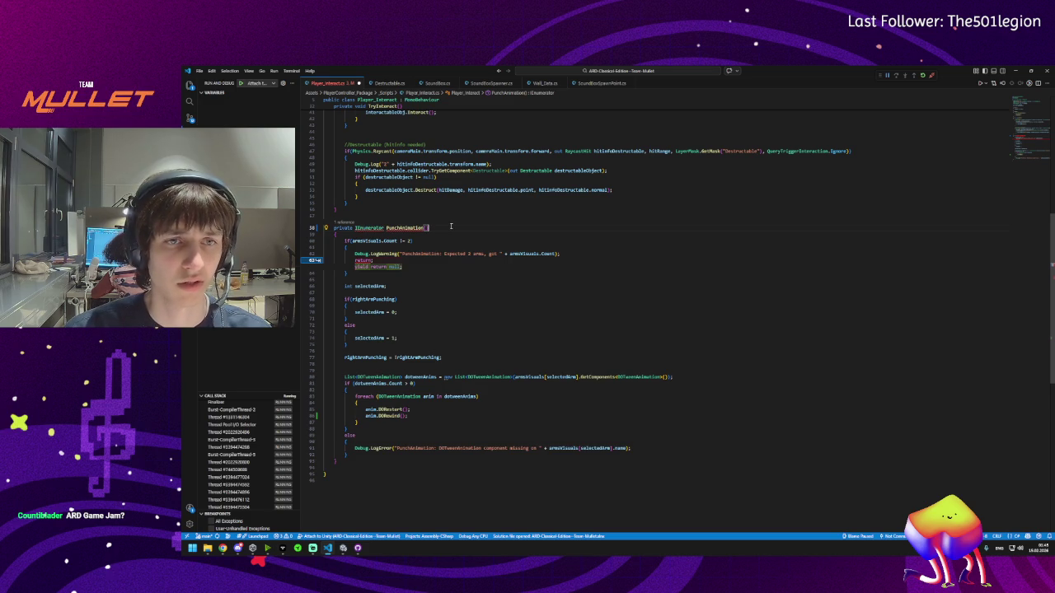
key(Tab)
click(373, 260)
mouse_move(363, 229)
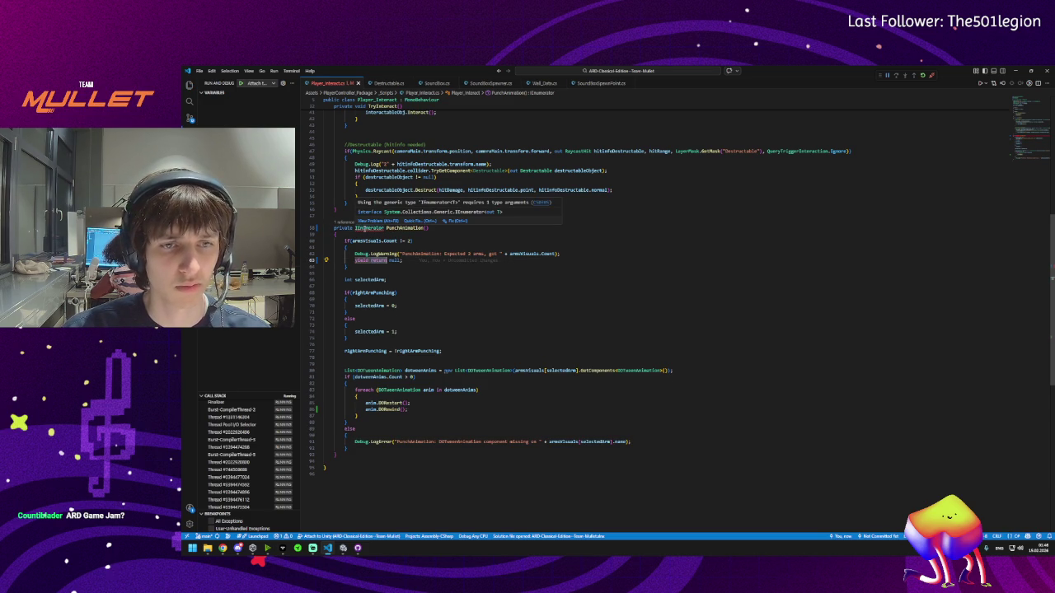
- Try adding a "yield return new Wa…" wait line inside the foreach loop
click(371, 397)
key(Return)
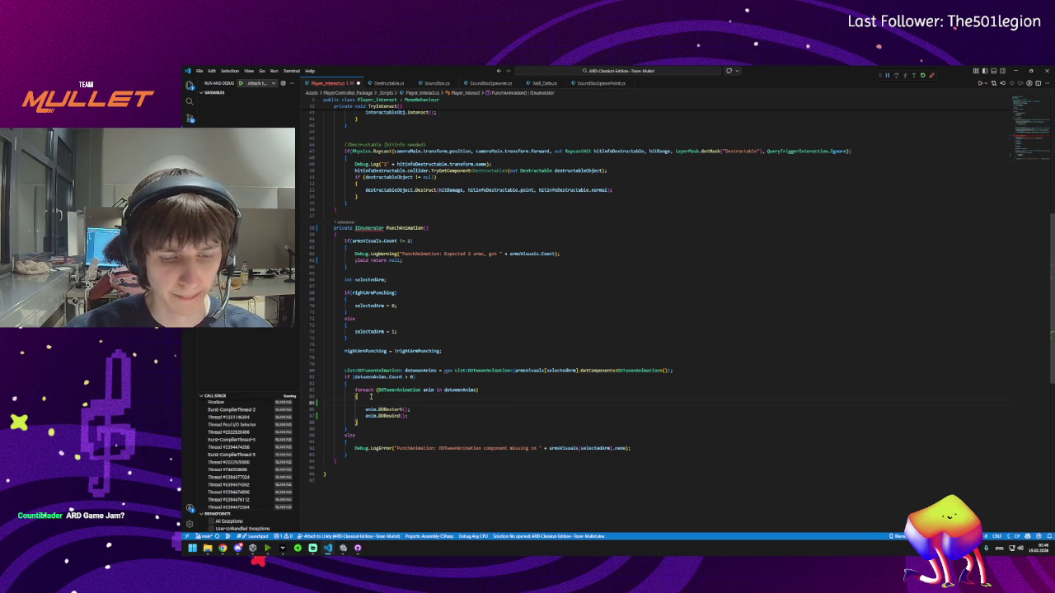
text(yield)
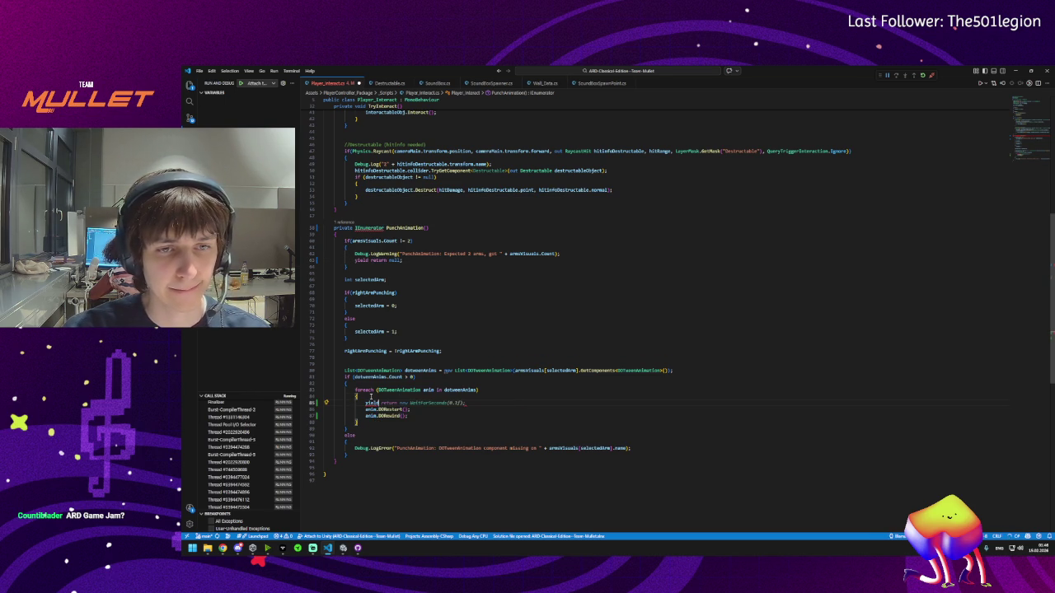
text( retur)
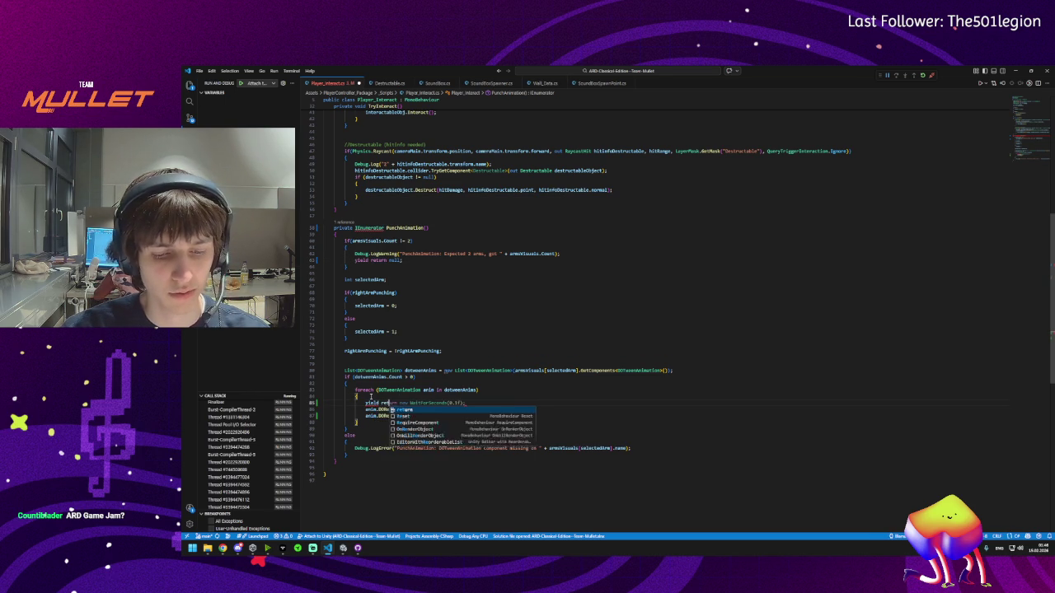
text(n)
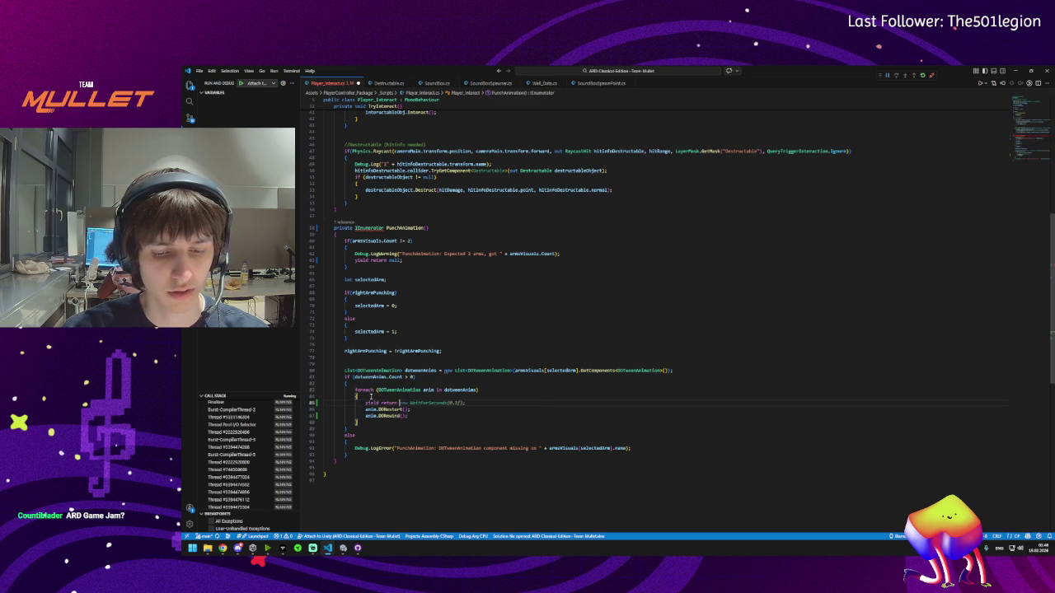
text( new Wa)
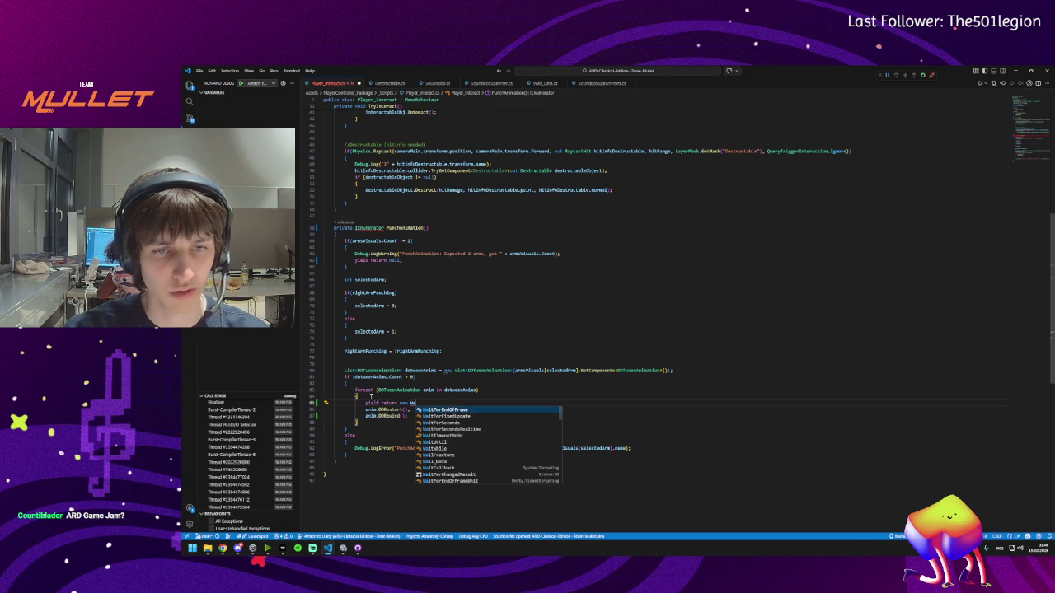
key(Down)
key(Down)
key(Down)
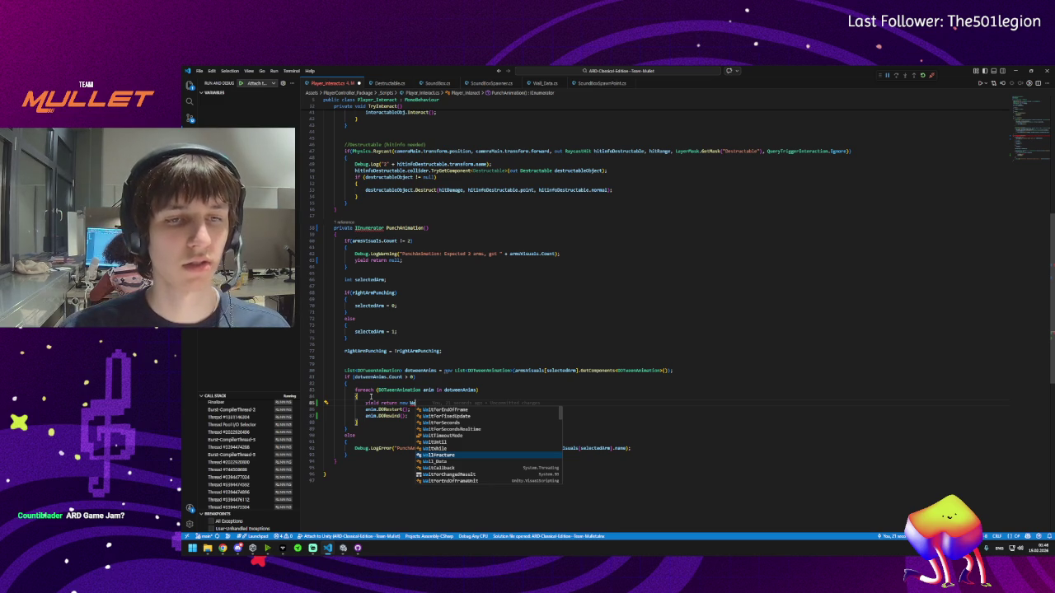
key(Down)
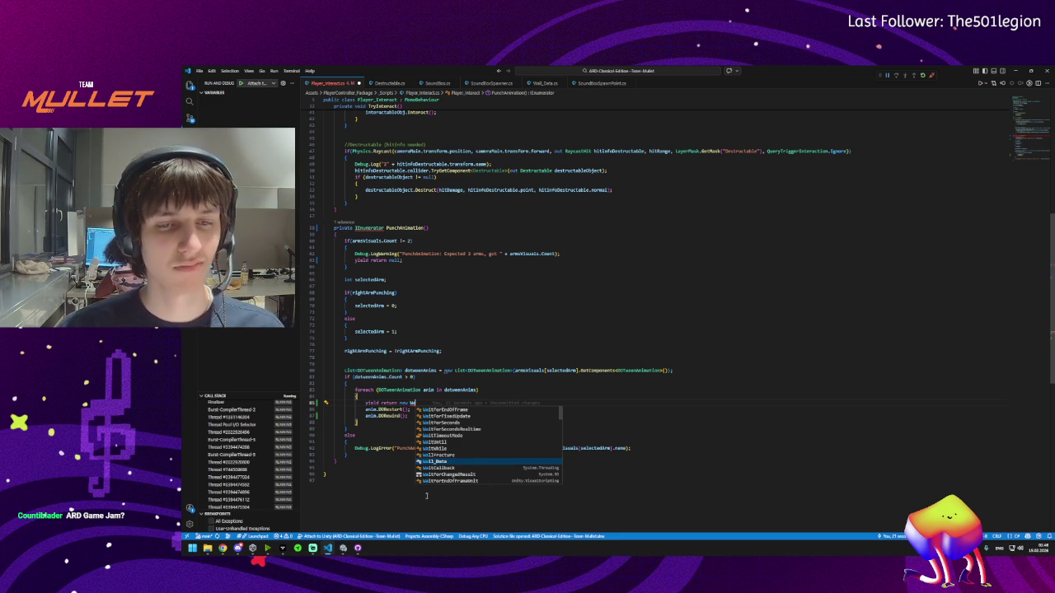
key(Down)
key(Down)
key(Down)
key(Down)
key(Down)
key(Down)
key(Escape)
key(Down)
key(Down)
key(Down)
- Delete the unfinished wait line and return to Unity to recompile
click(429, 404)
key(ctrl+shift+k)
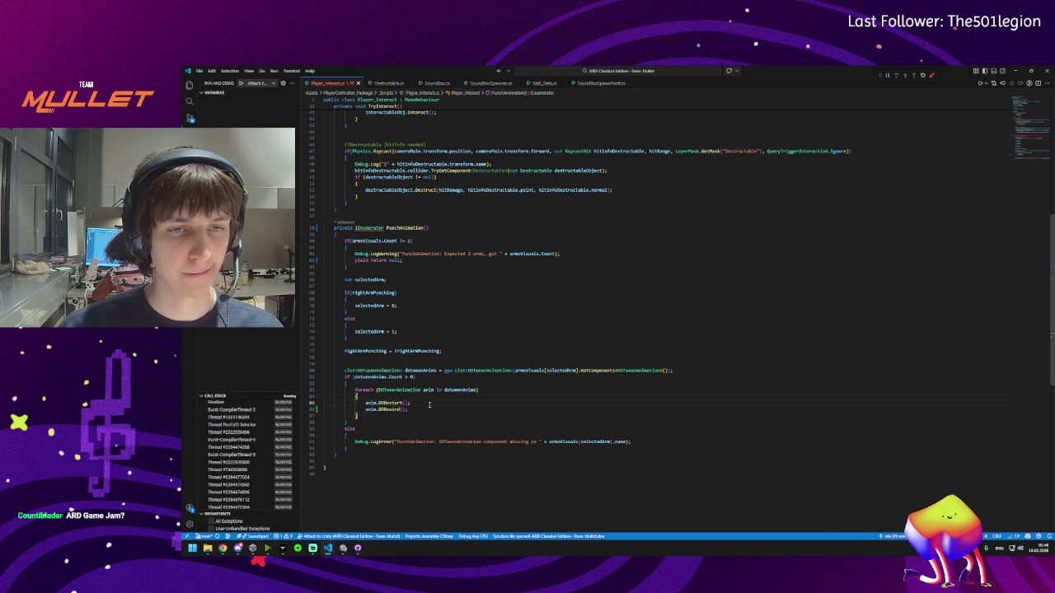
drag(412, 410, 326, 402)
click(409, 409)
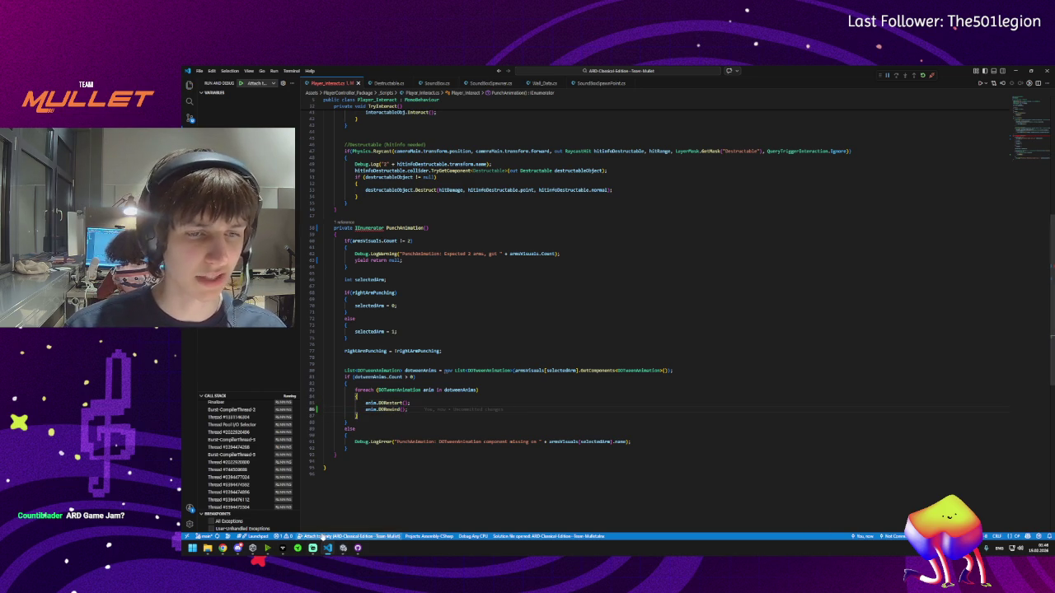
click(343, 548)
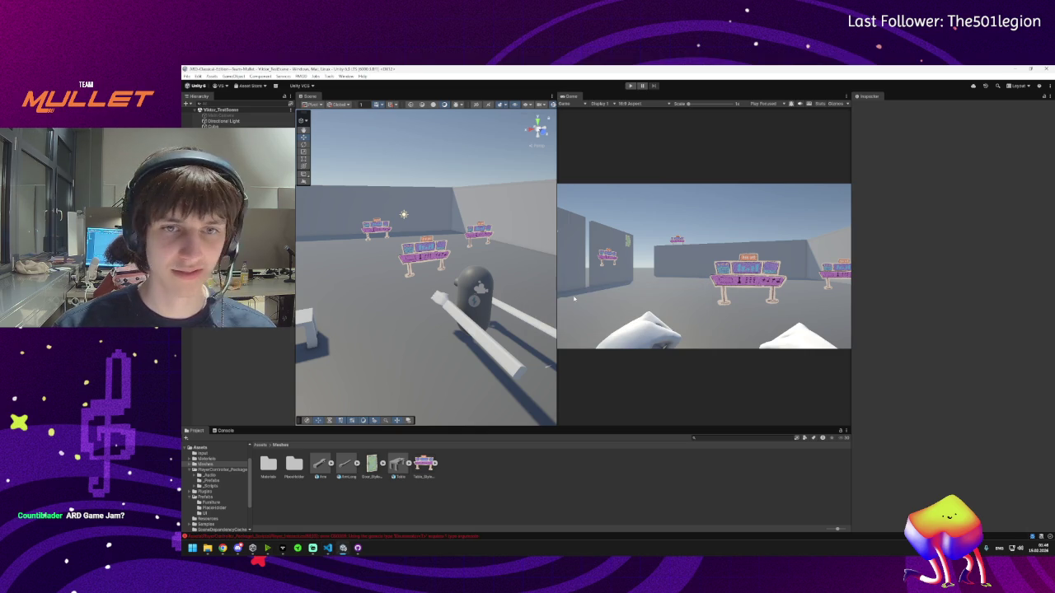
- Try entering Play mode, then bring the Player_Interact.cs editor to the front
click(631, 86)
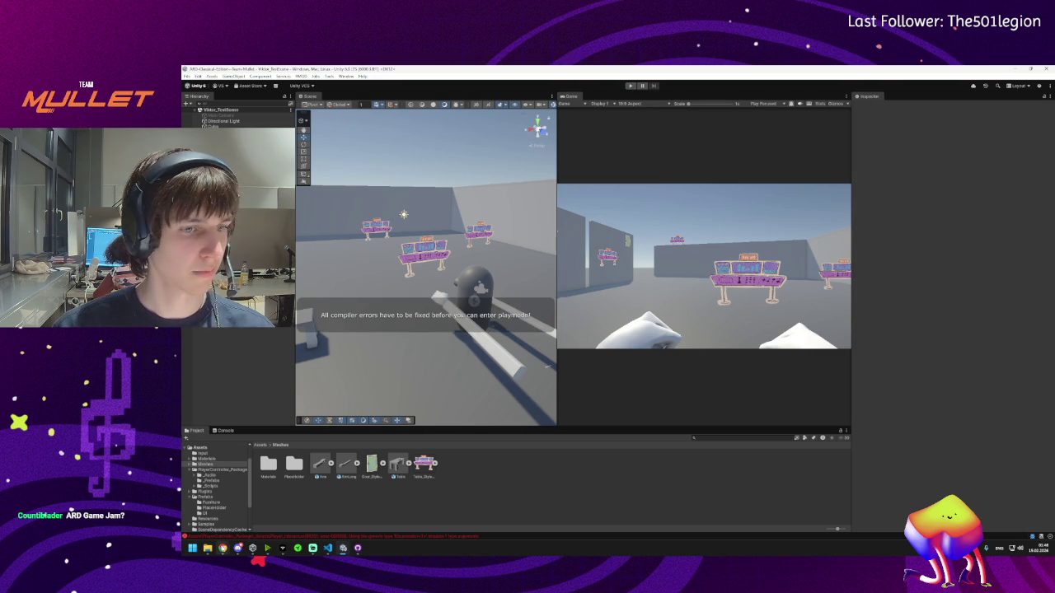
mouse_move(239, 550)
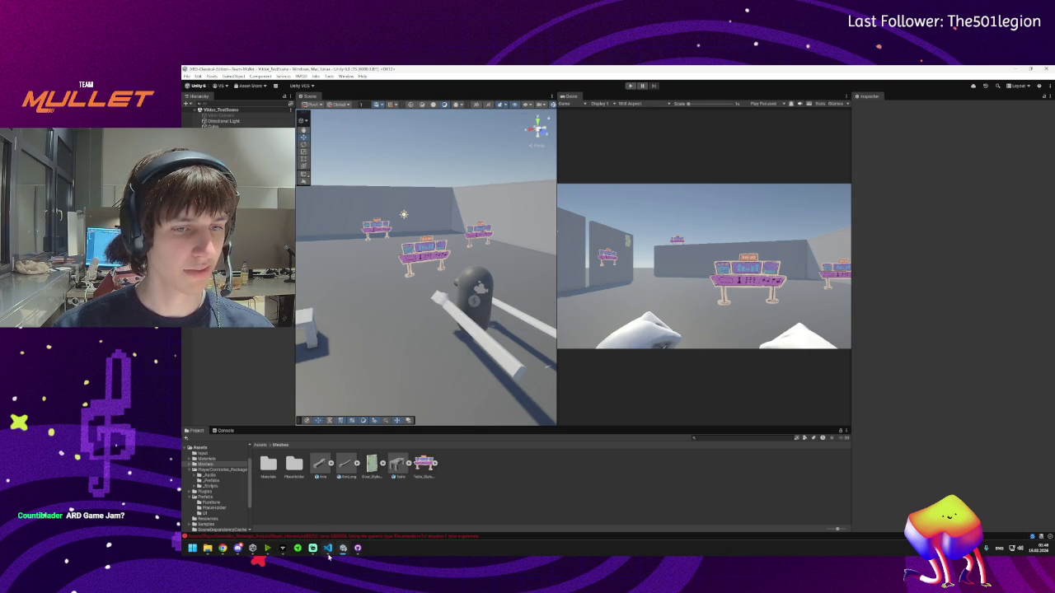
mouse_move(328, 557)
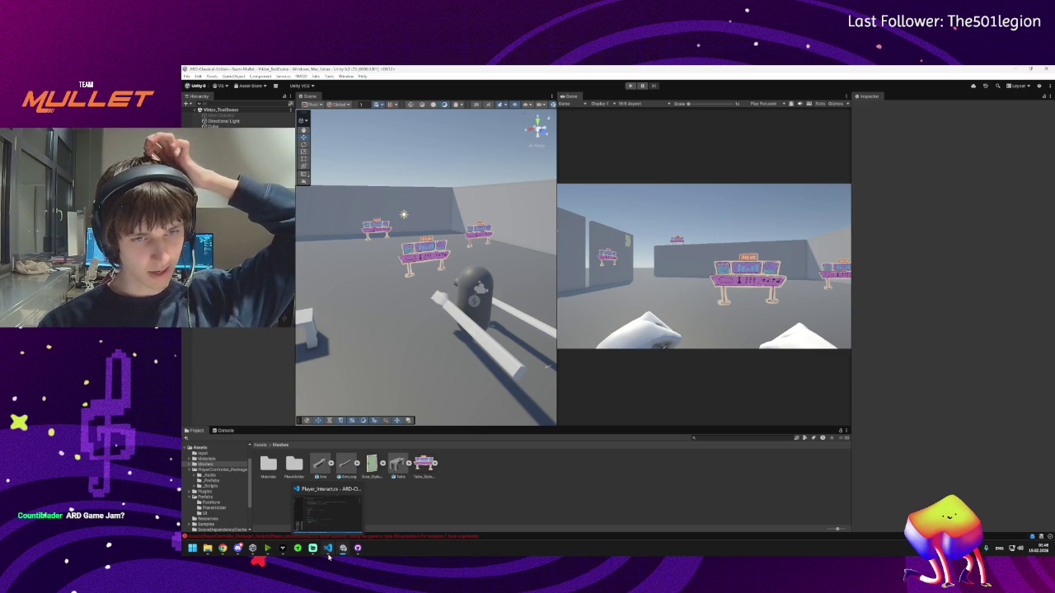
click(327, 551)
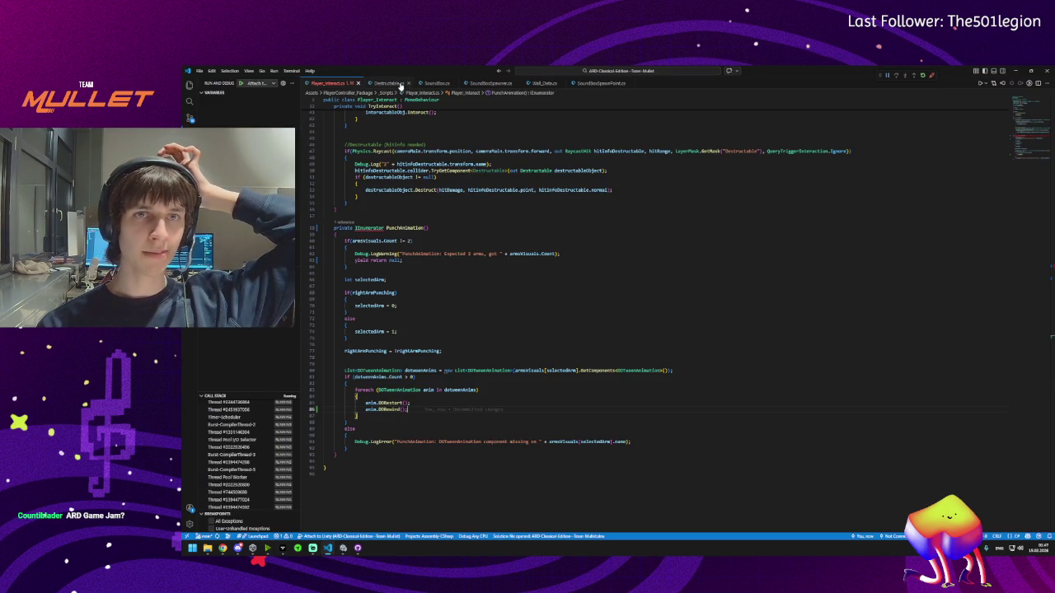
- Minimize VS Code to reveal Unity, then restore the Player_Interact.cs window
click(1020, 72)
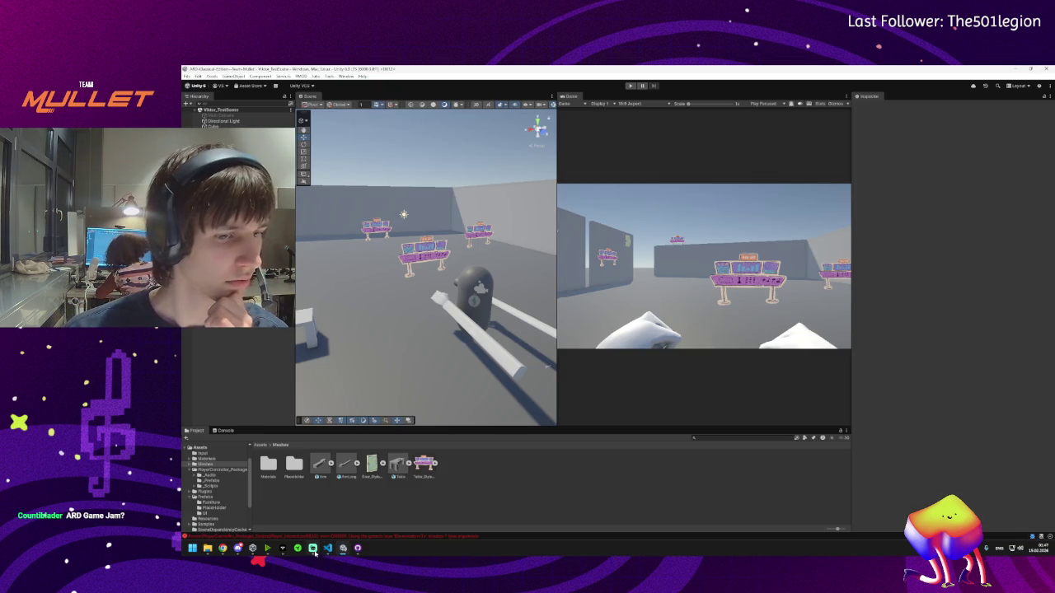
mouse_move(327, 552)
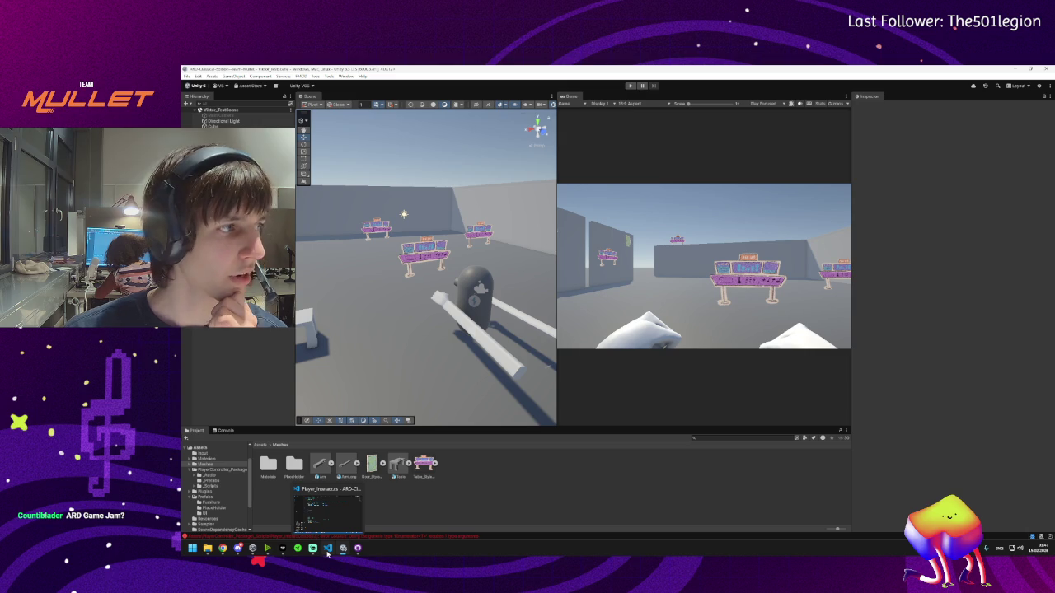
click(327, 549)
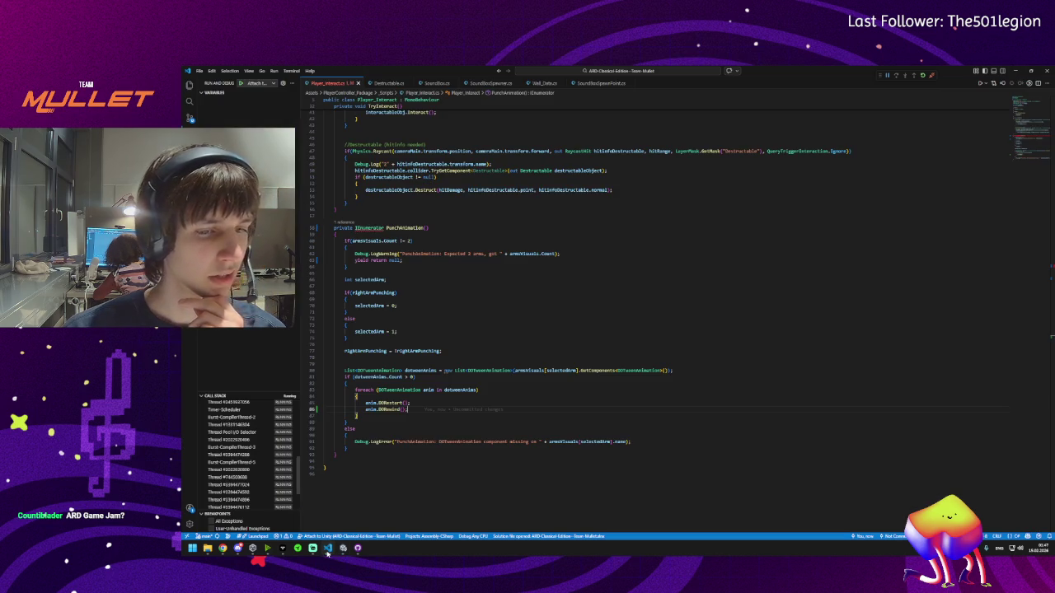
- Show the project's file tree and switch to SoundBoxSpawner.cs
click(190, 85)
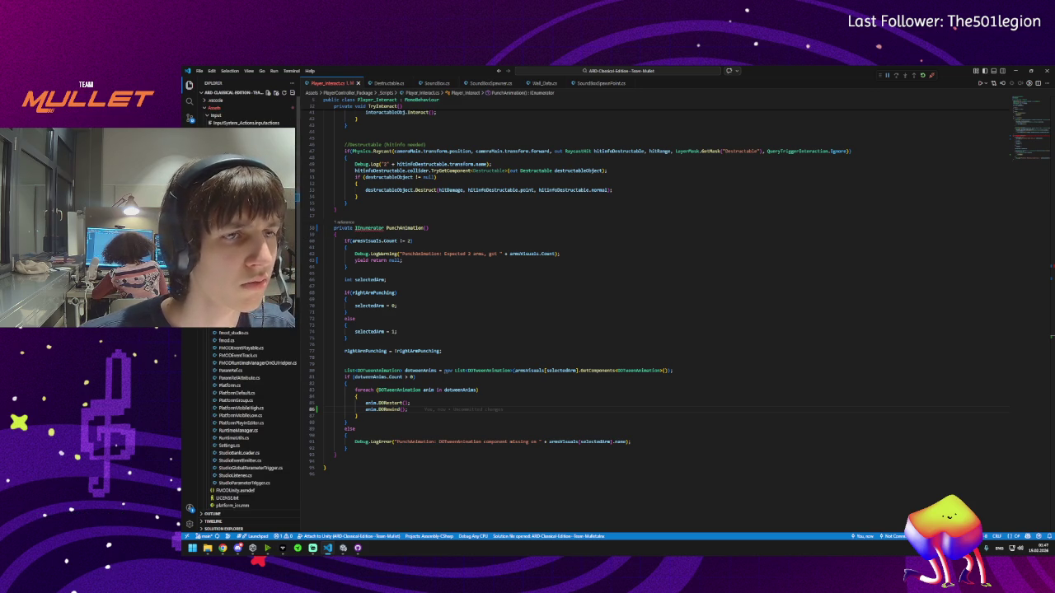
scroll(247, 214, down, 3)
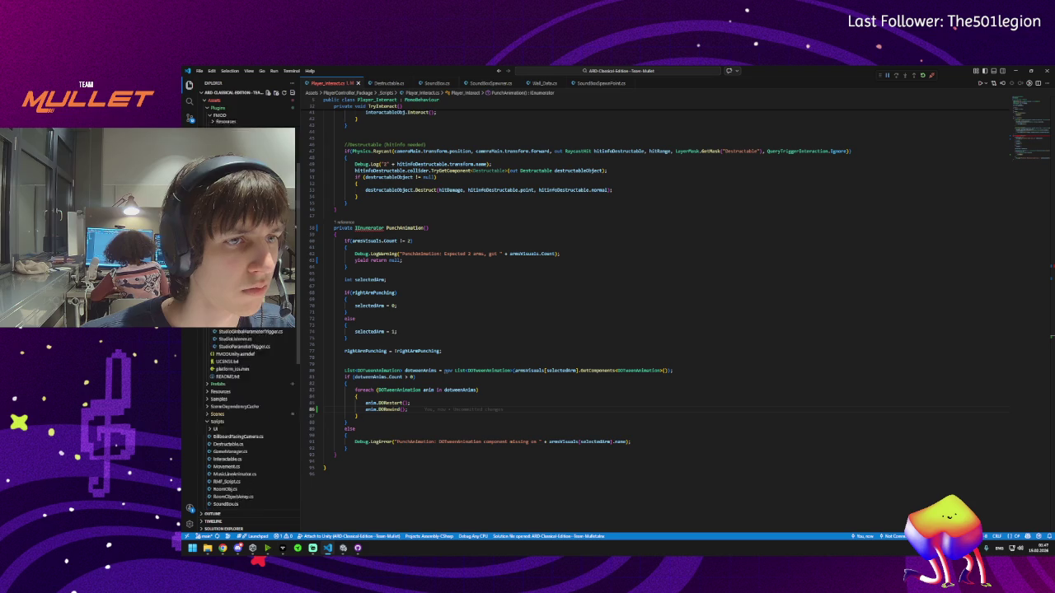
scroll(239, 412, down, 5)
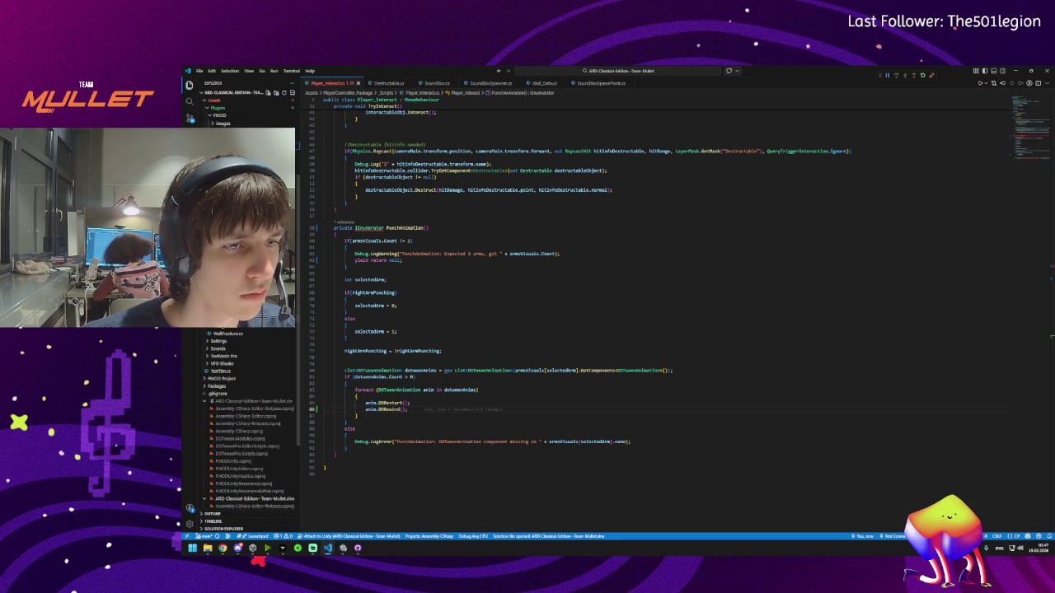
key(ctrl+Tab)
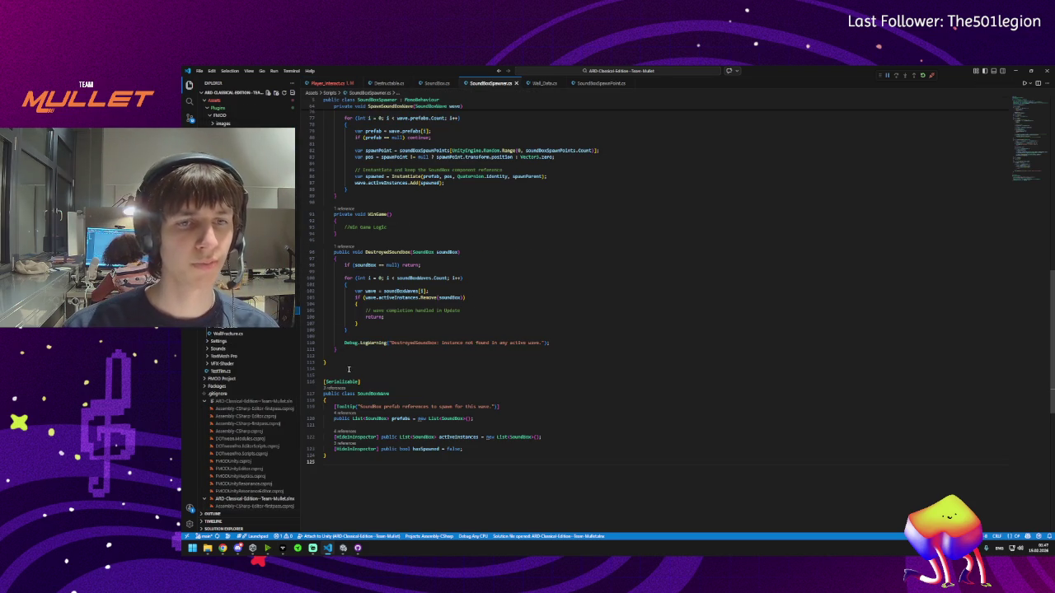
- Highlight the uses of currentWaveIndex and soundBoxWaves, including the Count checks in Update
scroll(393, 316, up, 4)
scroll(393, 315, up, 10)
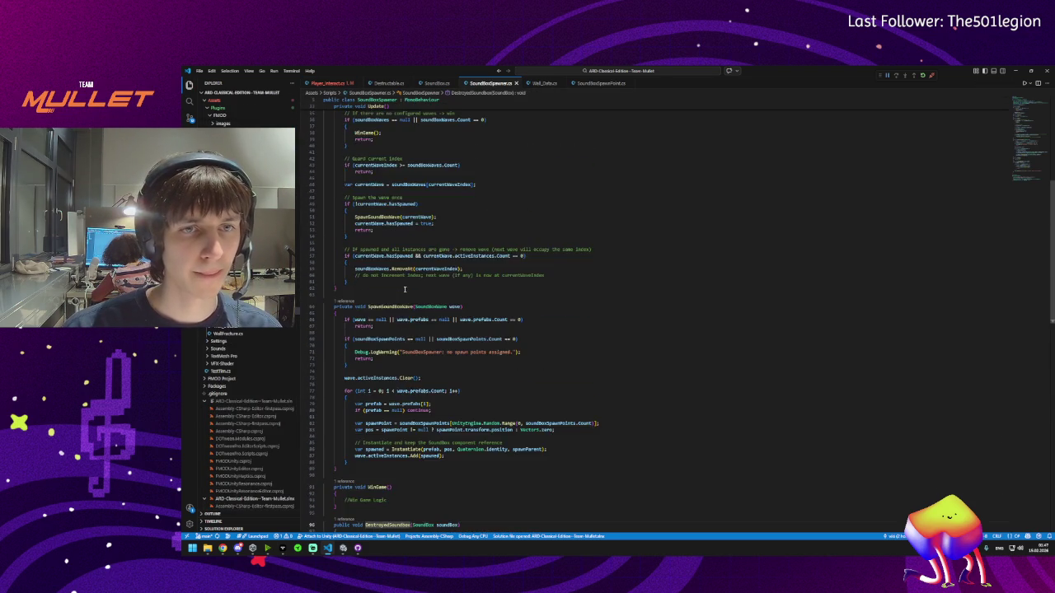
click(369, 267)
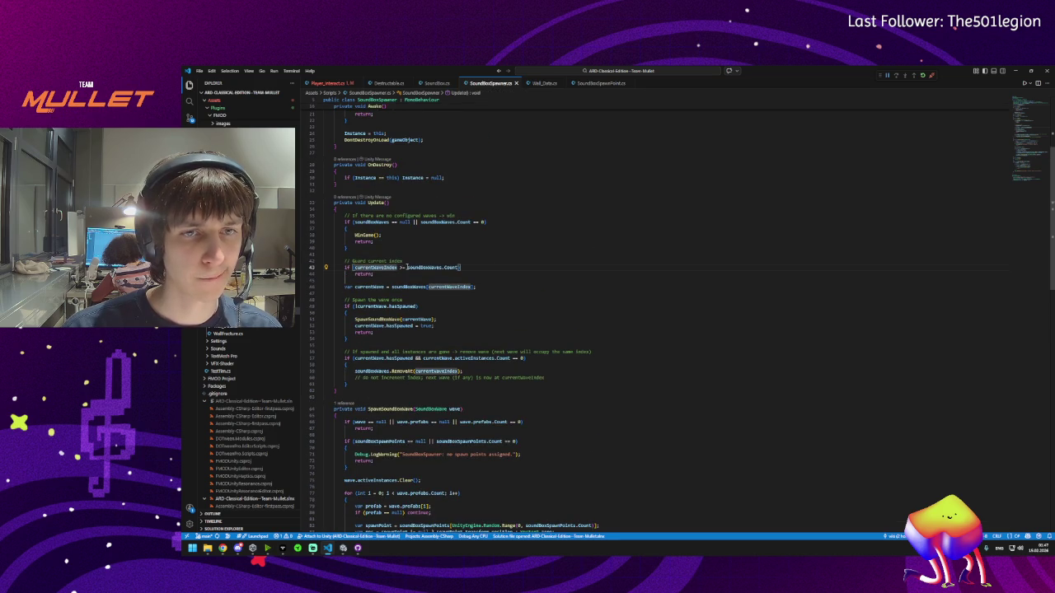
click(416, 267)
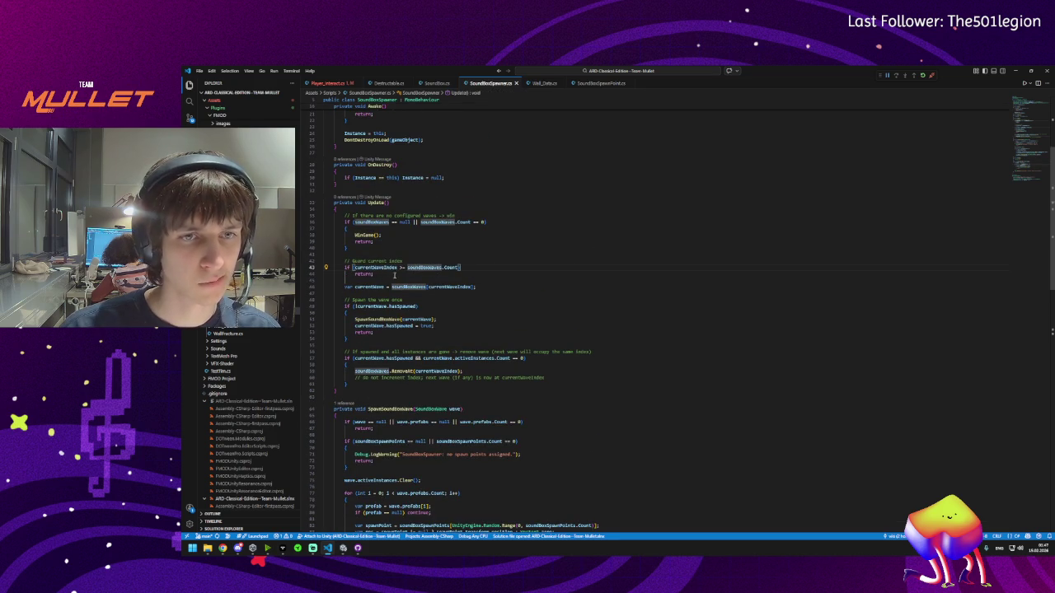
click(412, 287)
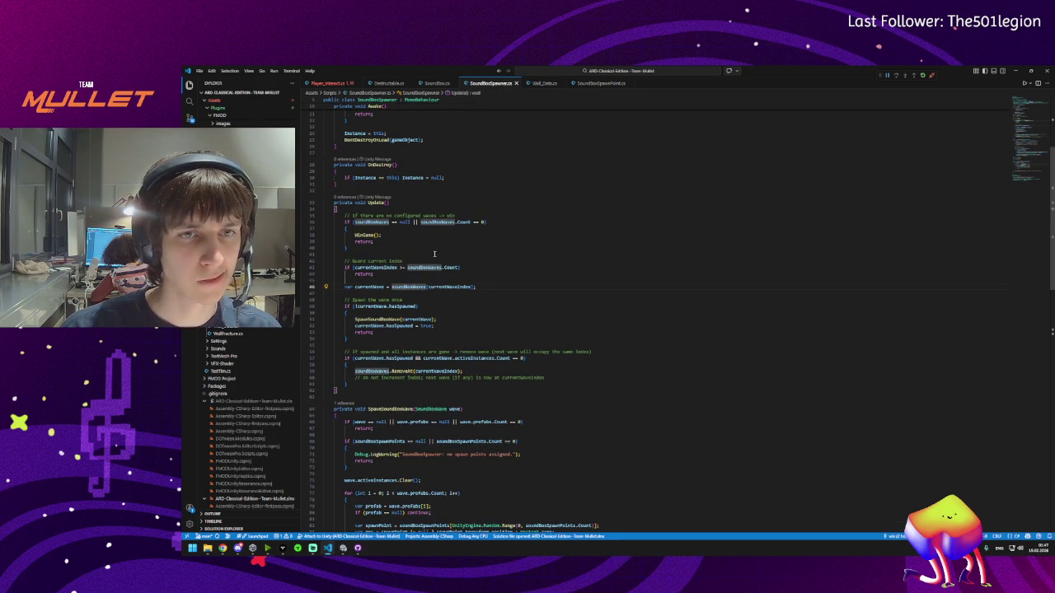
click(464, 222)
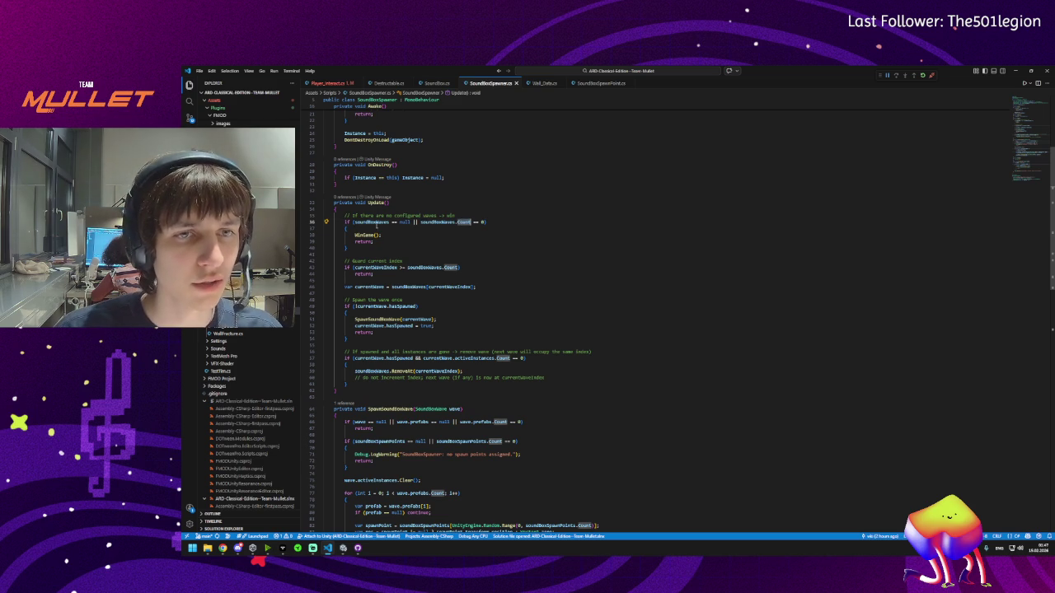
click(371, 222)
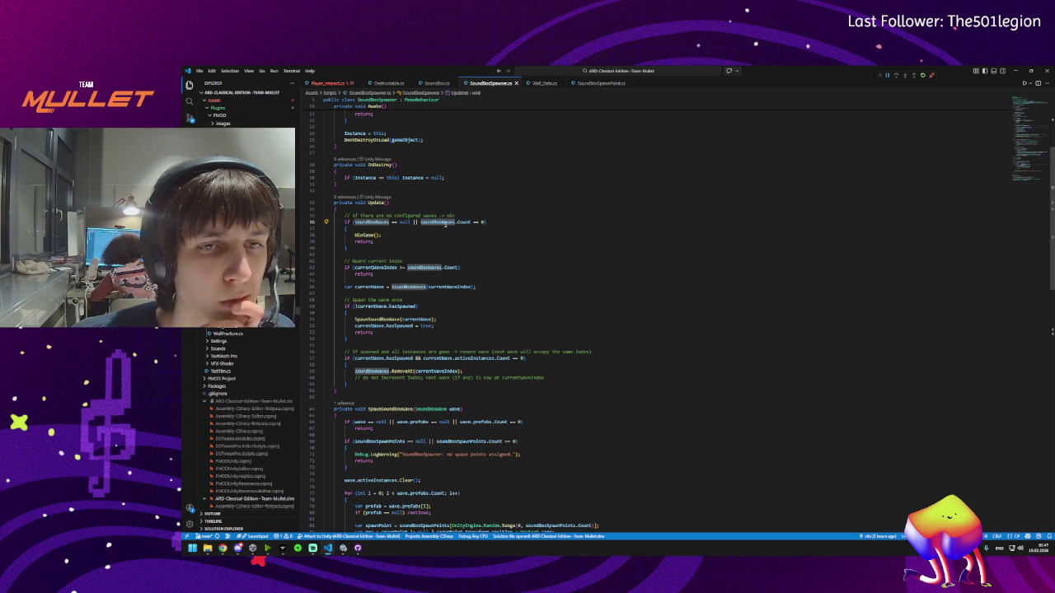
- Inspect currentWave, soundBoxWaves on line 46 and the hasSpawned check on line 48
mouse_move(384, 267)
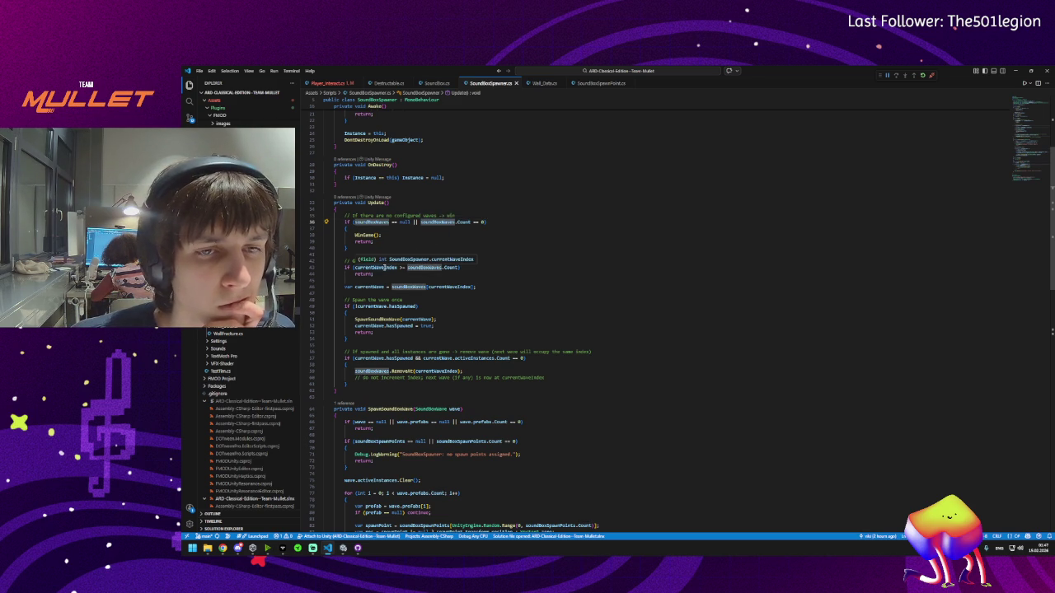
mouse_move(426, 268)
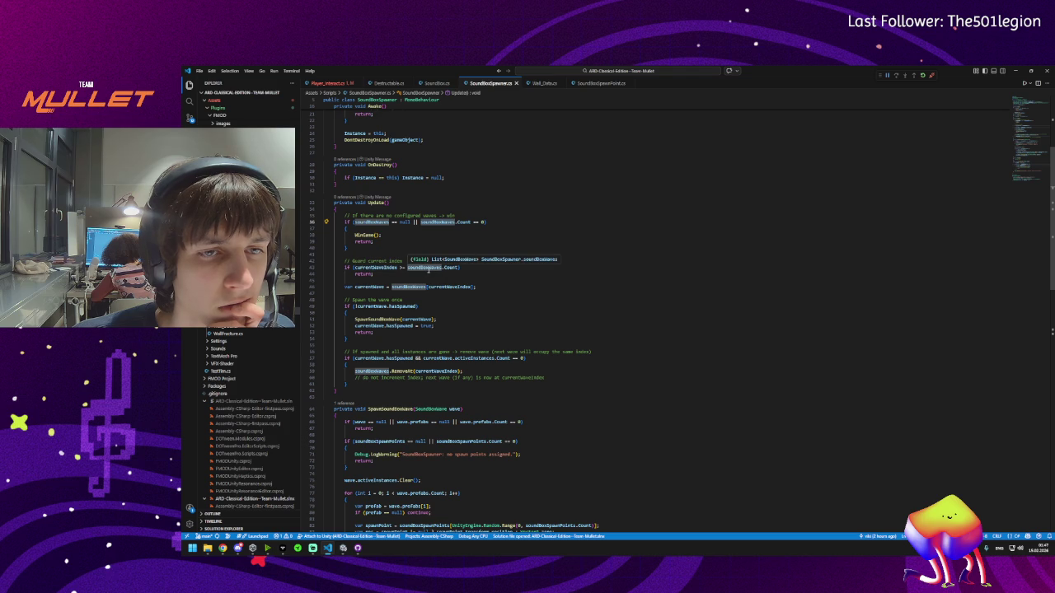
click(371, 286)
click(395, 286)
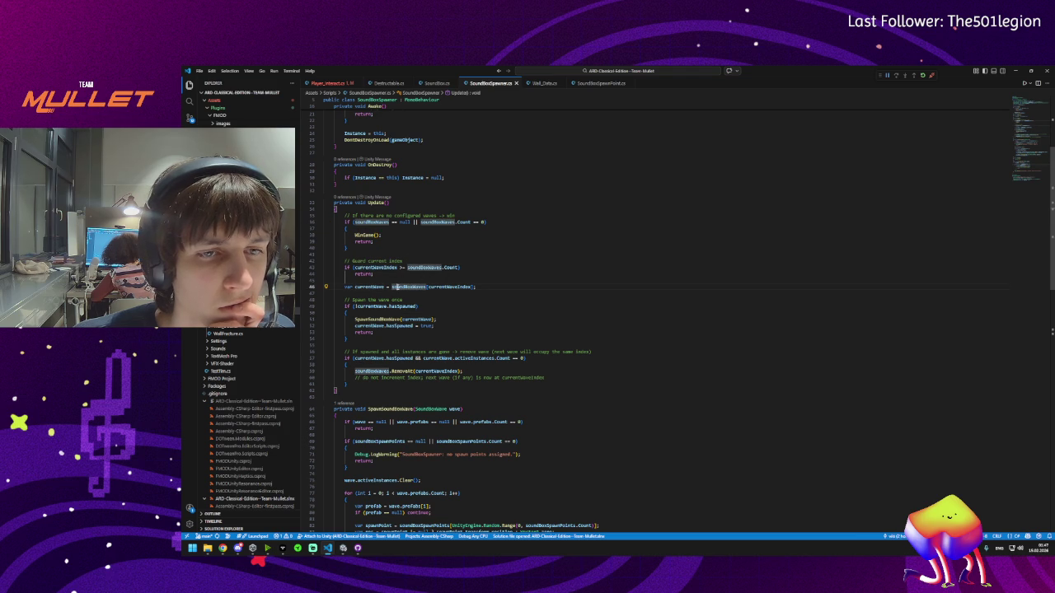
click(389, 307)
mouse_move(401, 306)
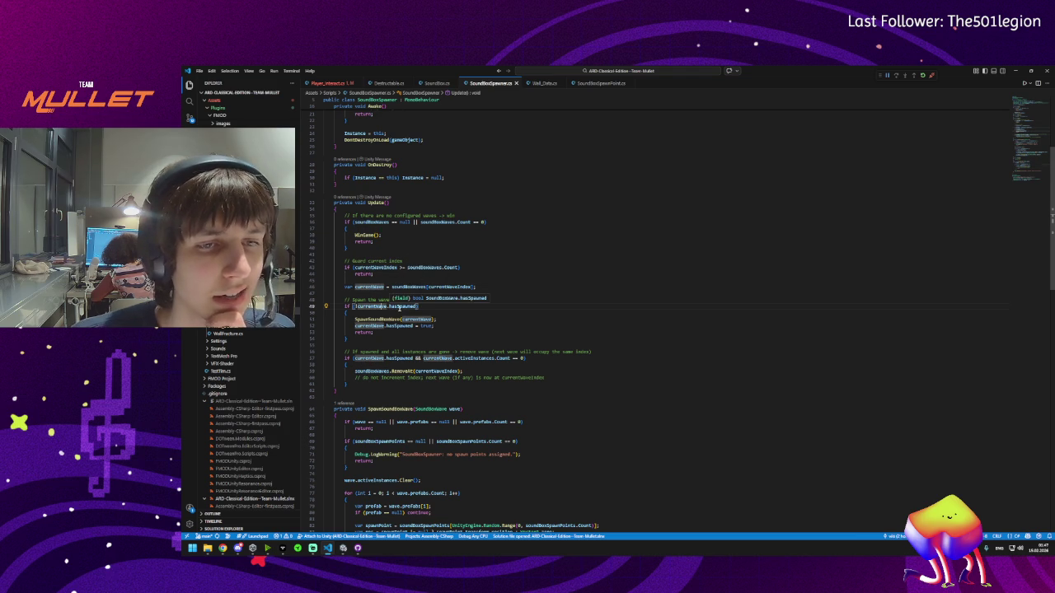
- Scroll to the empty WinGame method with its "//Win Game Logic" comment
scroll(400, 306, down, 10)
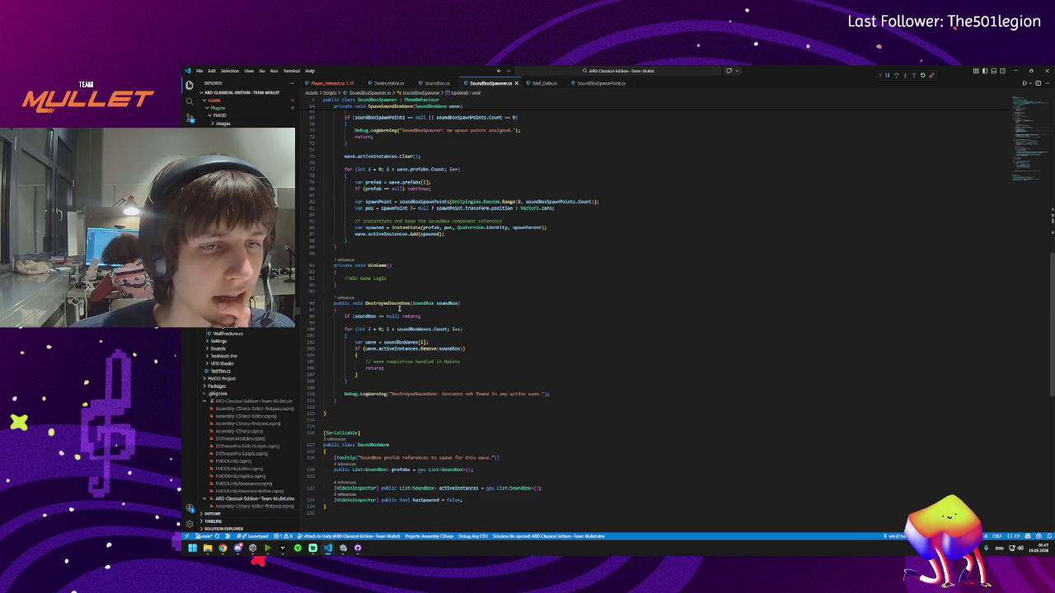
scroll(409, 273, down, 1)
click(357, 250)
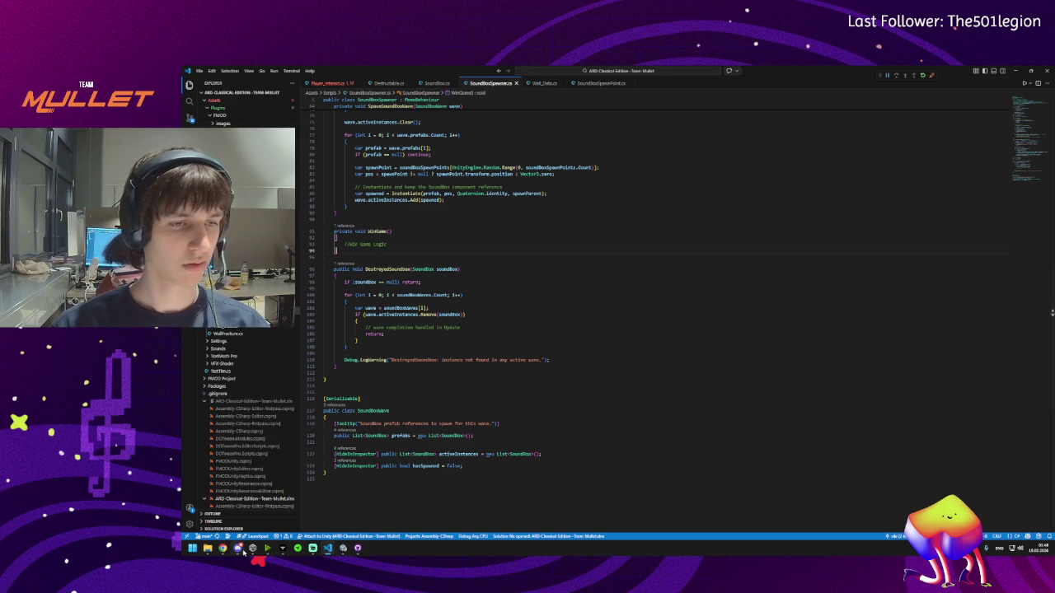
mouse_move(243, 553)
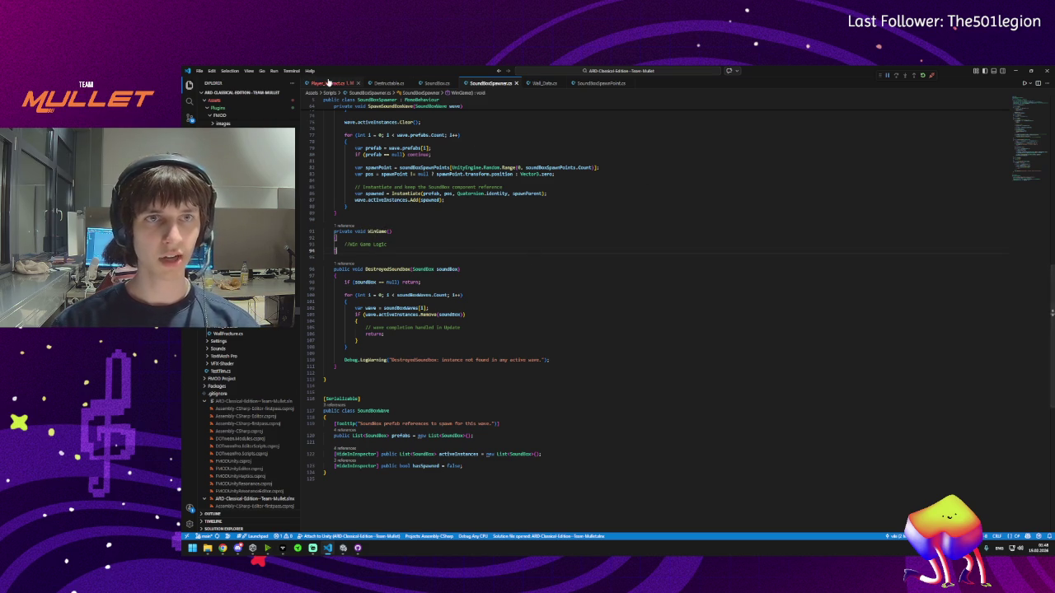
key(ctrl+Tab)
- Change PunchAnimation's return type from IEnumerator to void in Player_Interact.cs
click(368, 228)
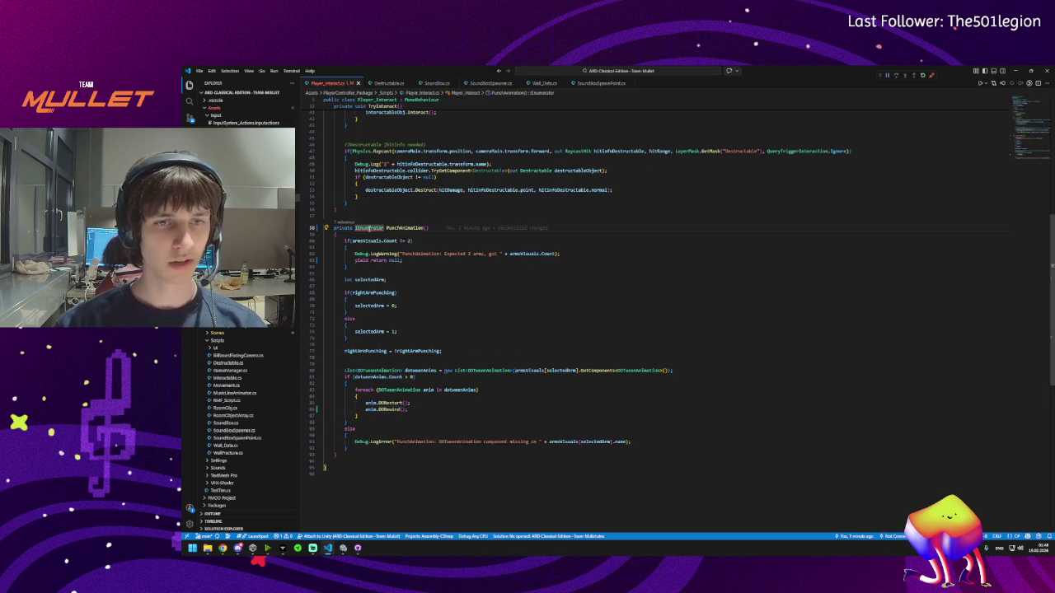
text(void)
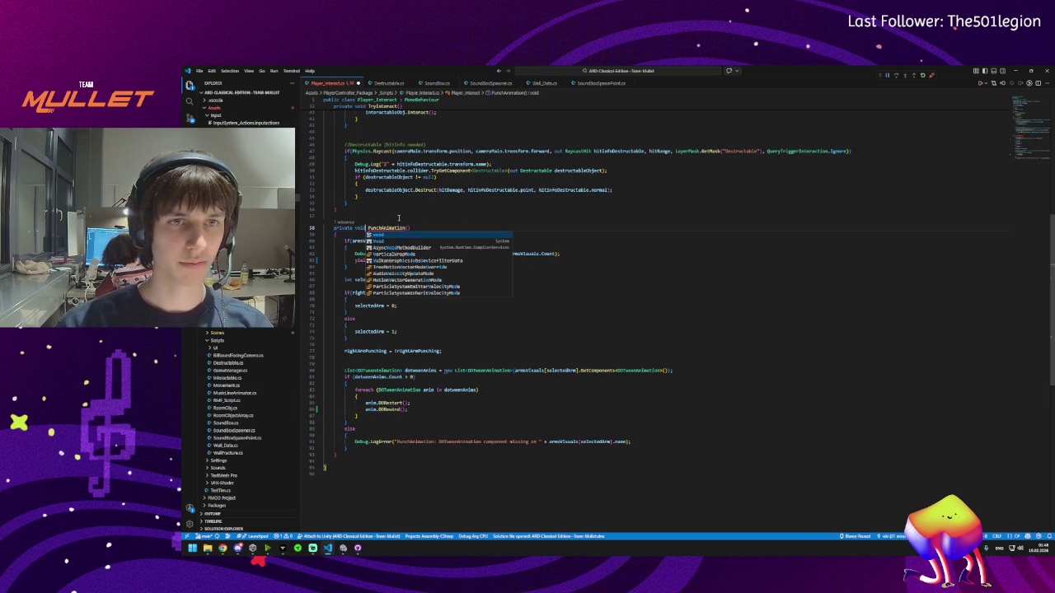
click(444, 225)
- Replace 'return null;' with a bare 'return;', save the script, and return to Unity
mouse_move(387, 228)
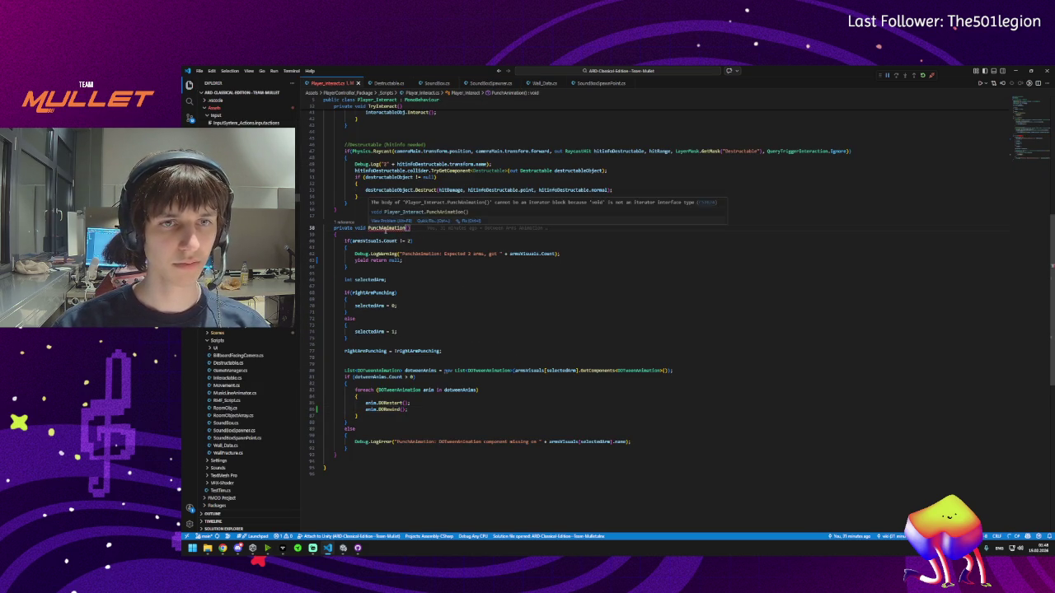
click(359, 260)
key(F9)
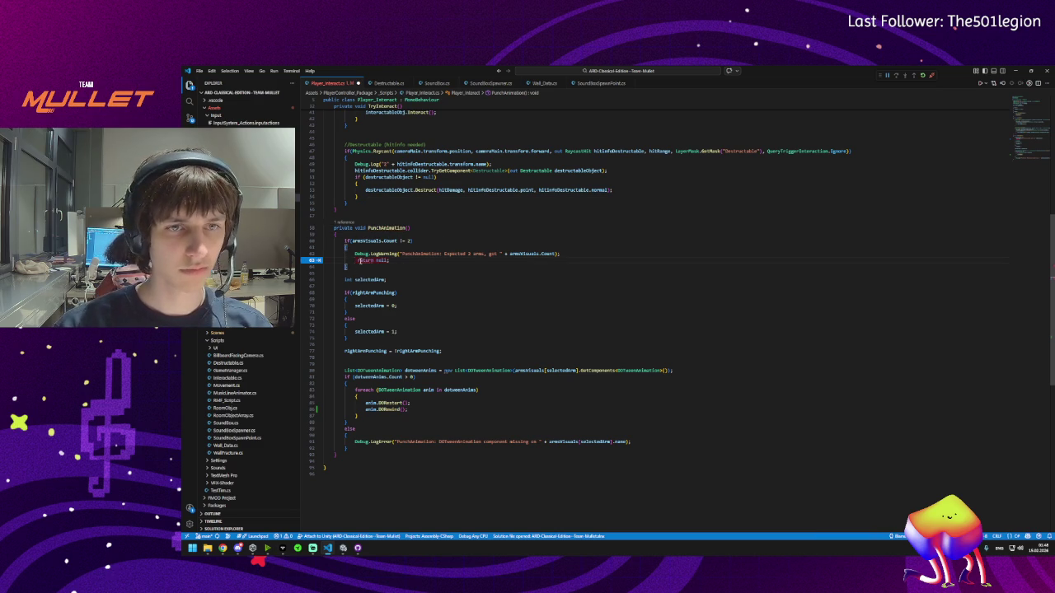
key(F9)
key(BackSpace)
key(BackSpace)
key(BackSpace)
key(ctrl+s)
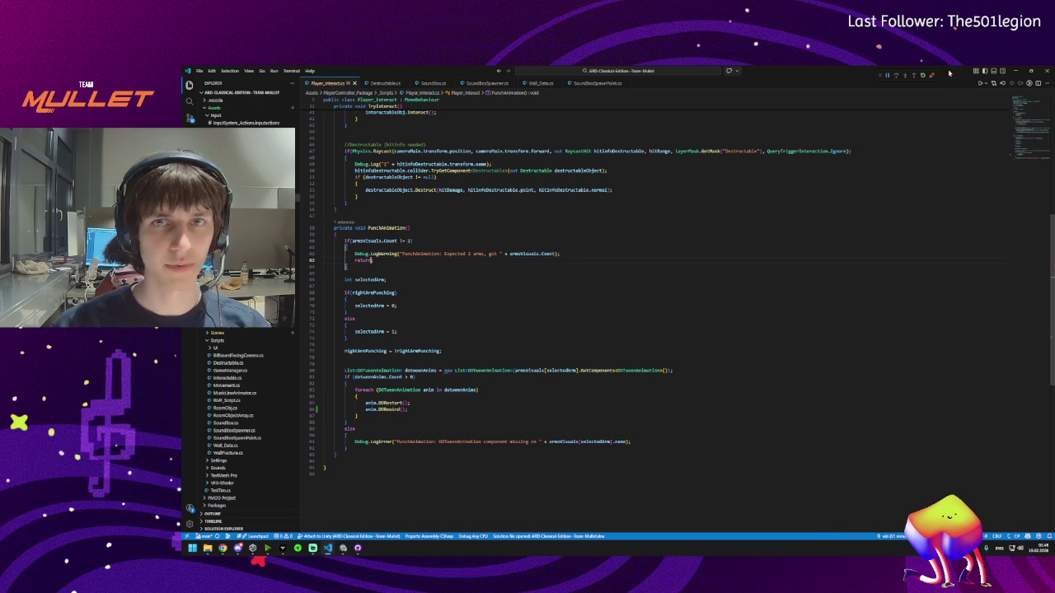
click(1015, 71)
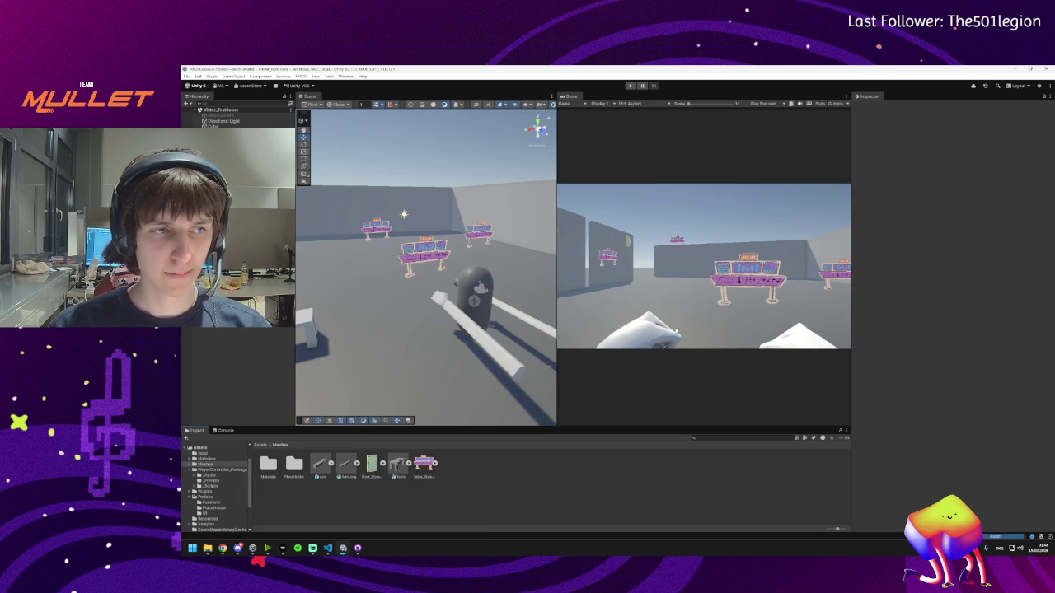
- Enter play mode to test the scene with the recompiled PunchAnimation script
click(630, 86)
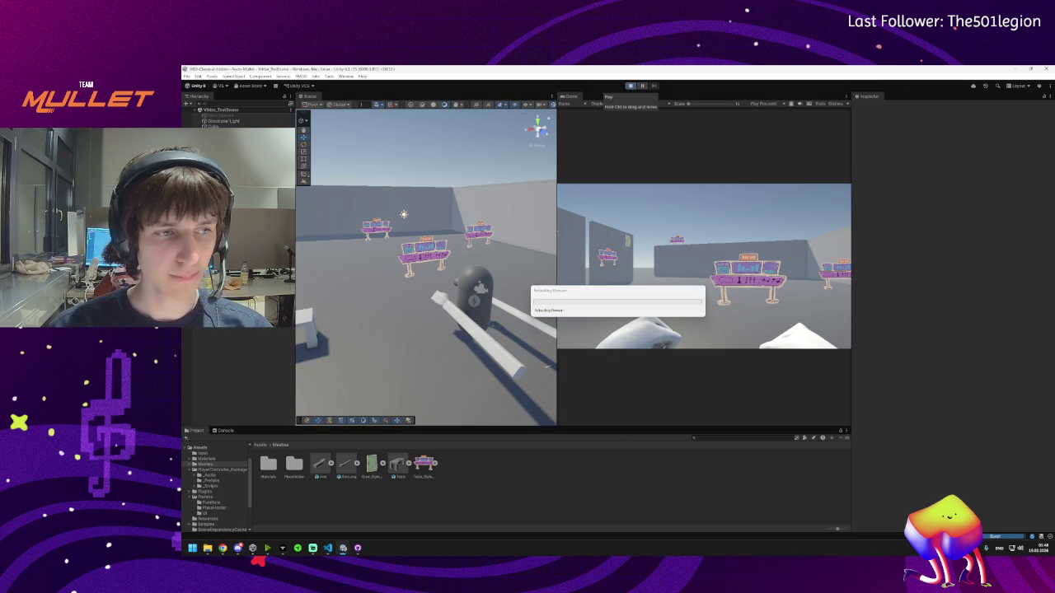
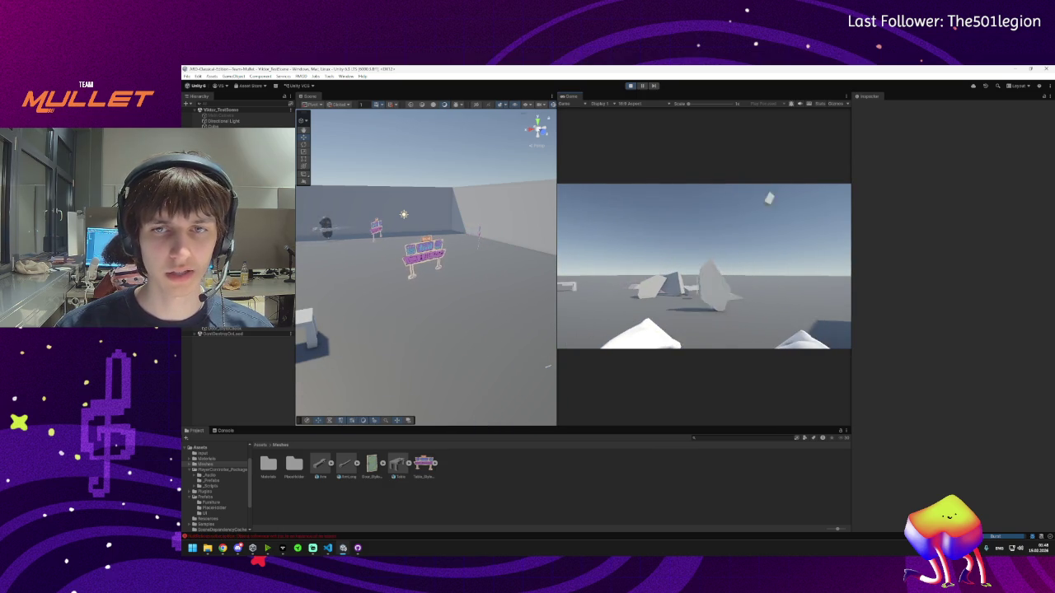
- Open the Console's NullReferenceException at its Destruct call in Player_Interact.cs
key(super)
click(538, 301)
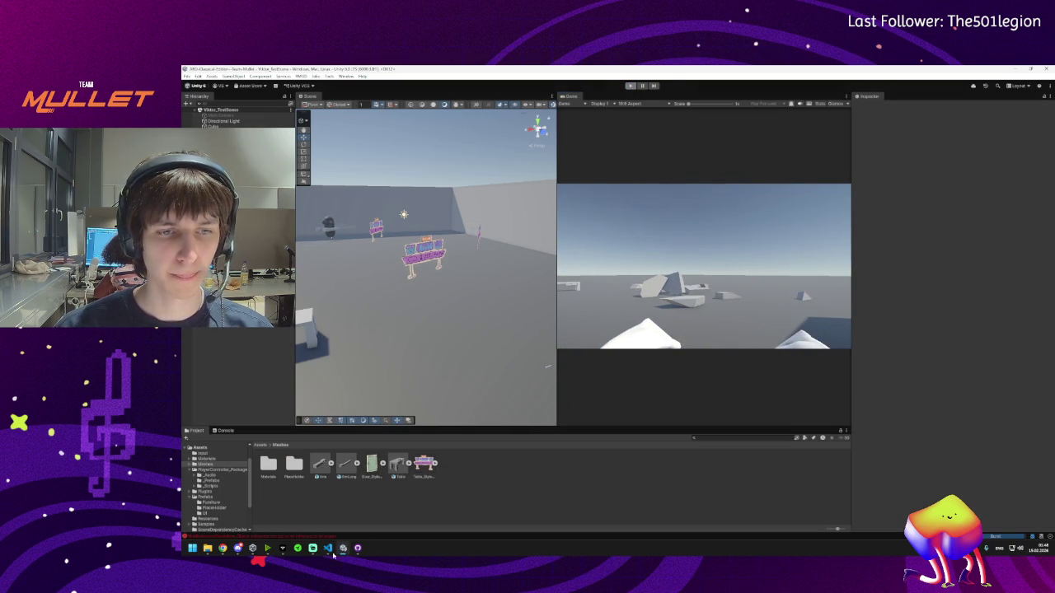
click(391, 538)
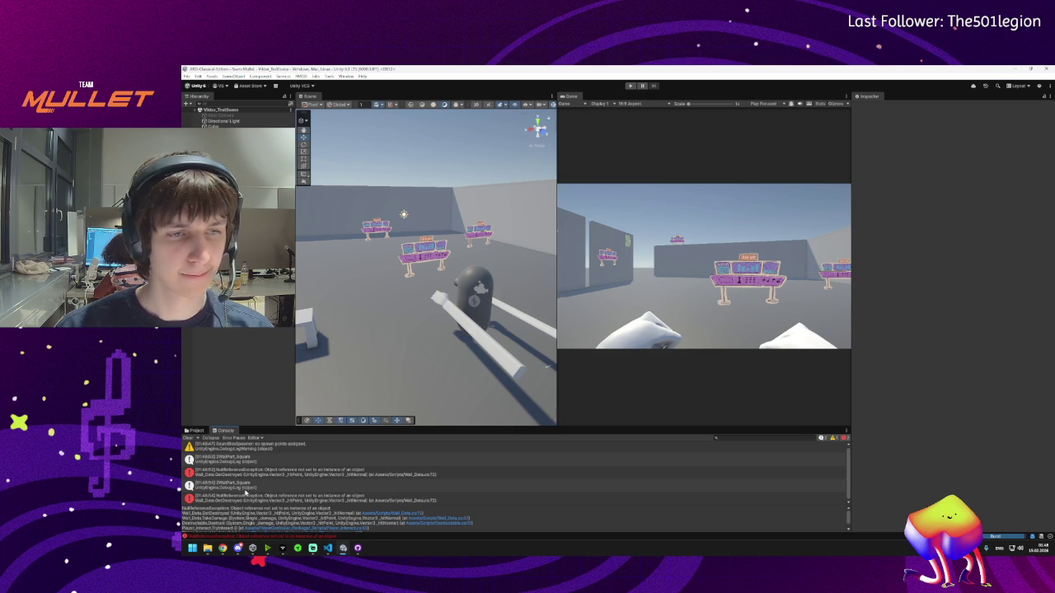
click(264, 476)
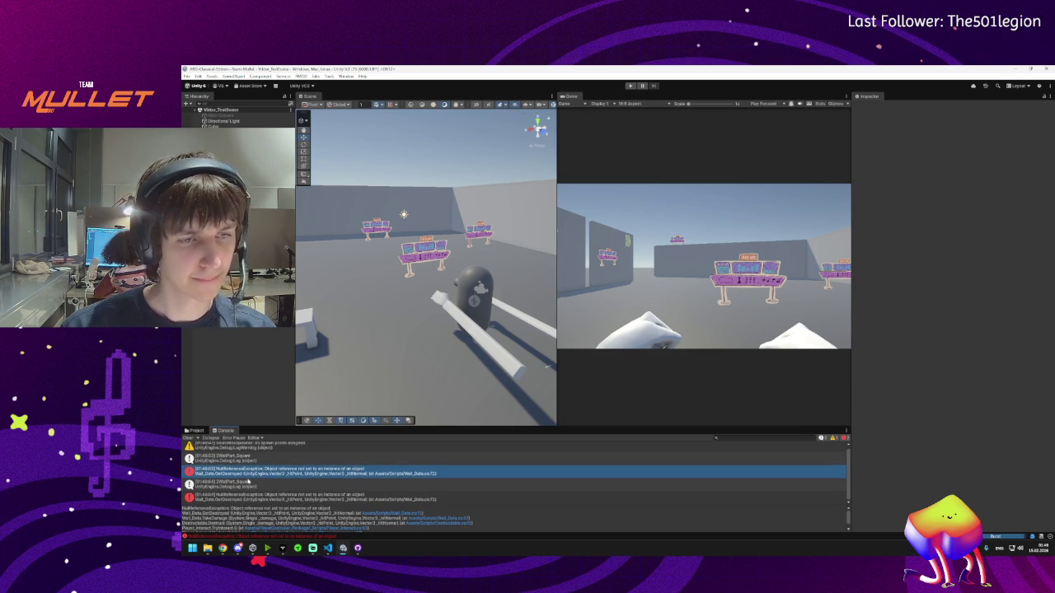
double_click(258, 473)
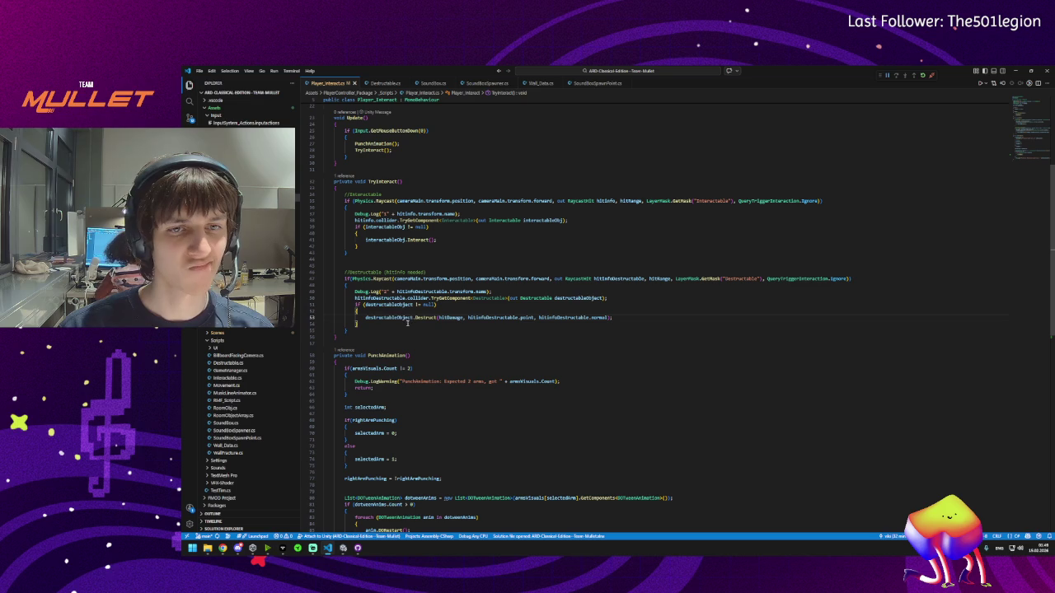
- Inspect the Destruct call's hitDamage, point and hitInfoDestructable arguments in Player_Interact.cs
double_click(450, 317)
click(483, 318)
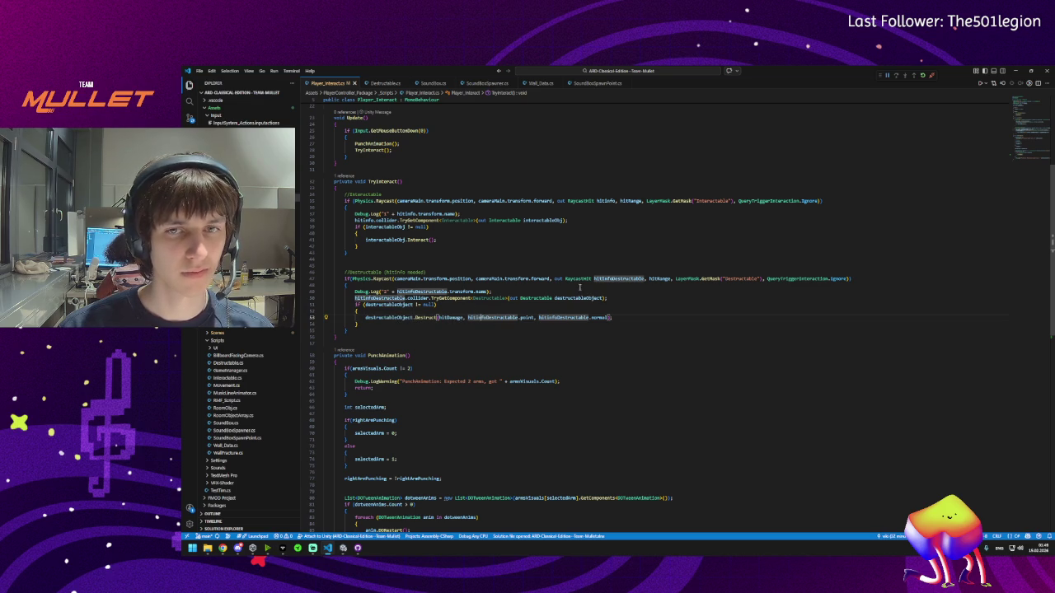
click(630, 280)
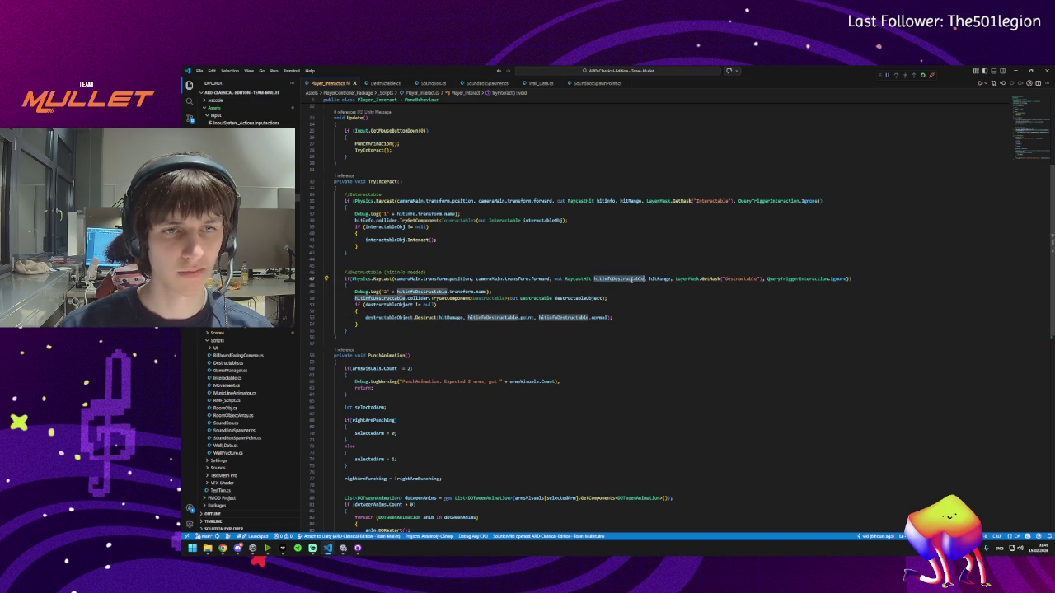
mouse_move(506, 290)
click(525, 318)
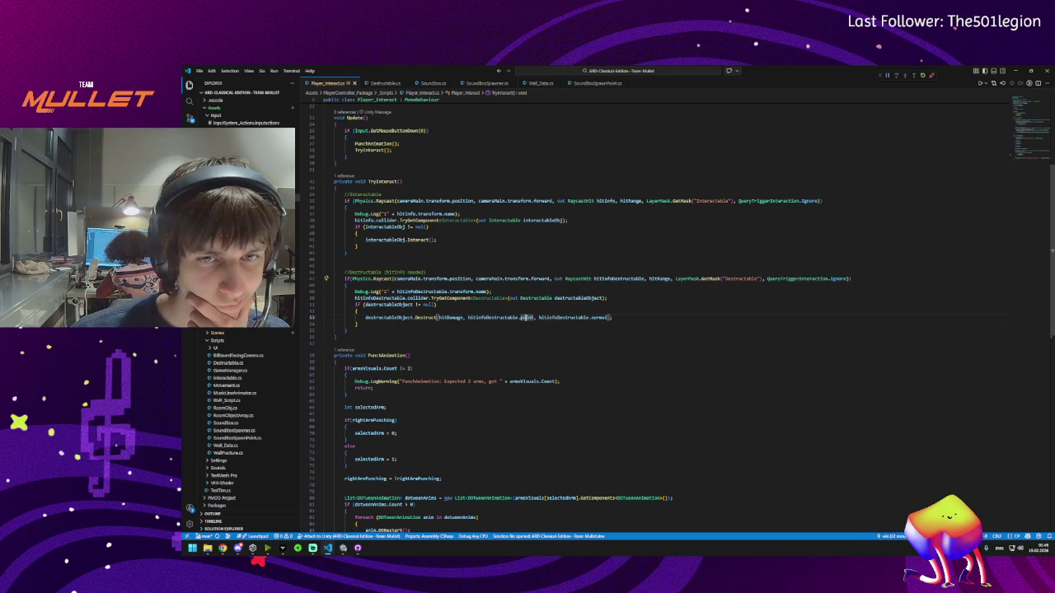
click(551, 318)
click(492, 317)
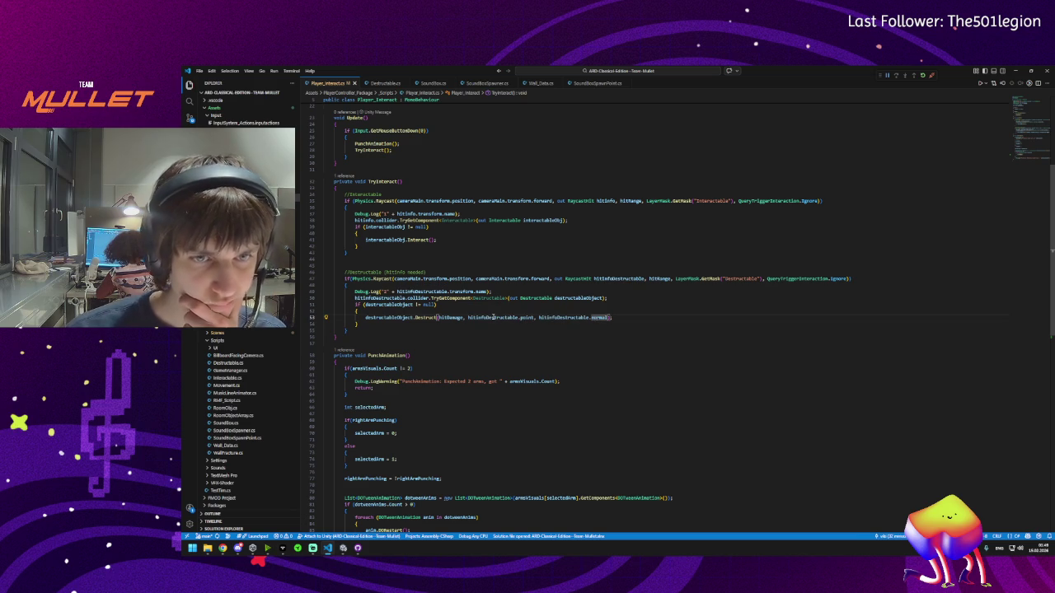
- Review the Destroyed line in Unity's stack trace, then open Destruct's definition in Destructable.cs
click(343, 549)
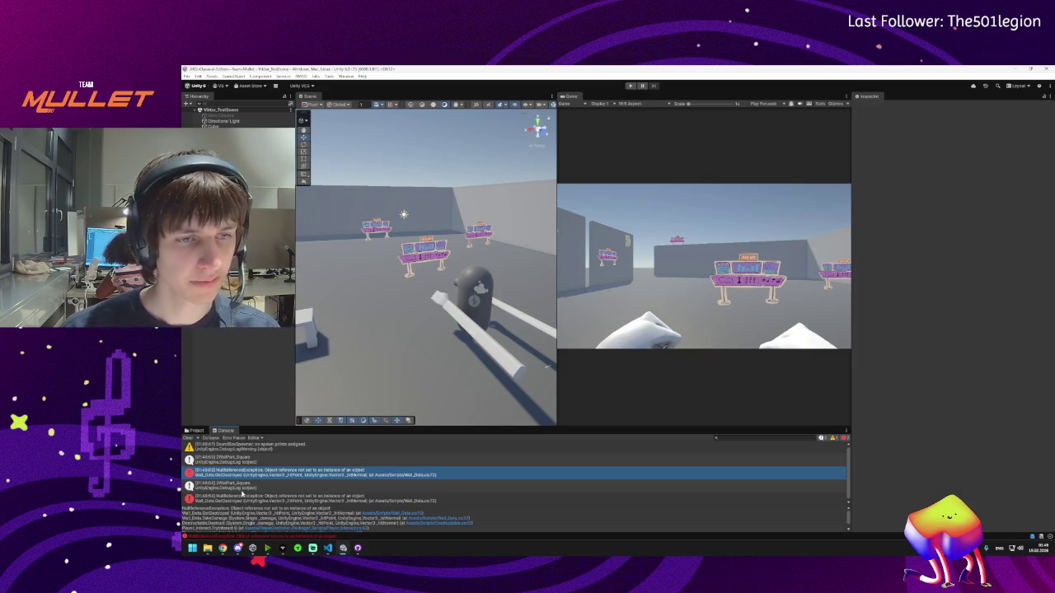
mouse_move(230, 505)
mouse_down()
mouse_move(237, 487)
mouse_move(223, 487)
mouse_up()
drag(208, 488, 359, 490)
click(328, 548)
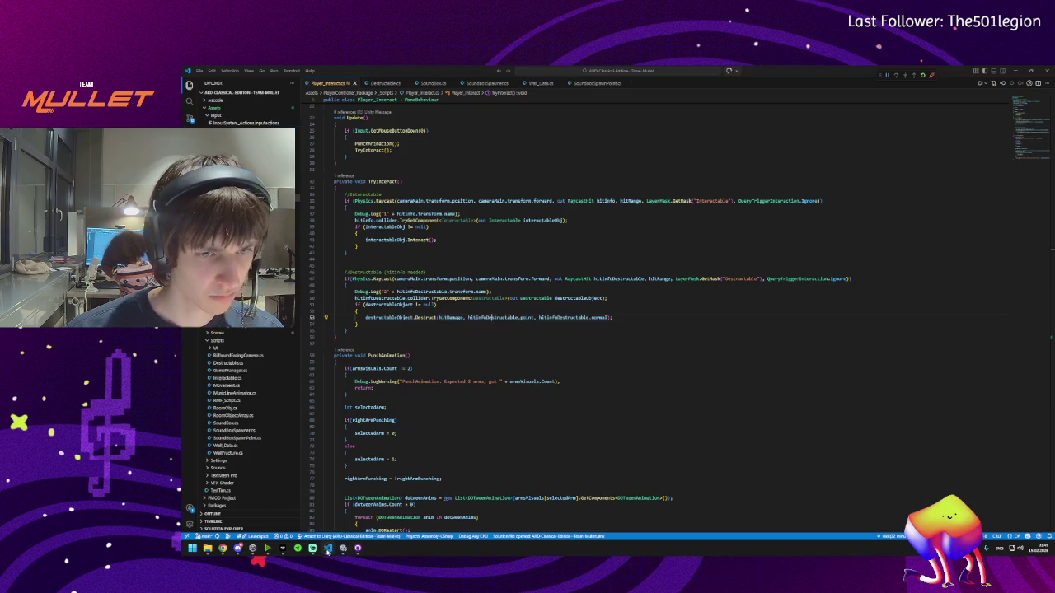
ctrl+click(421, 316)
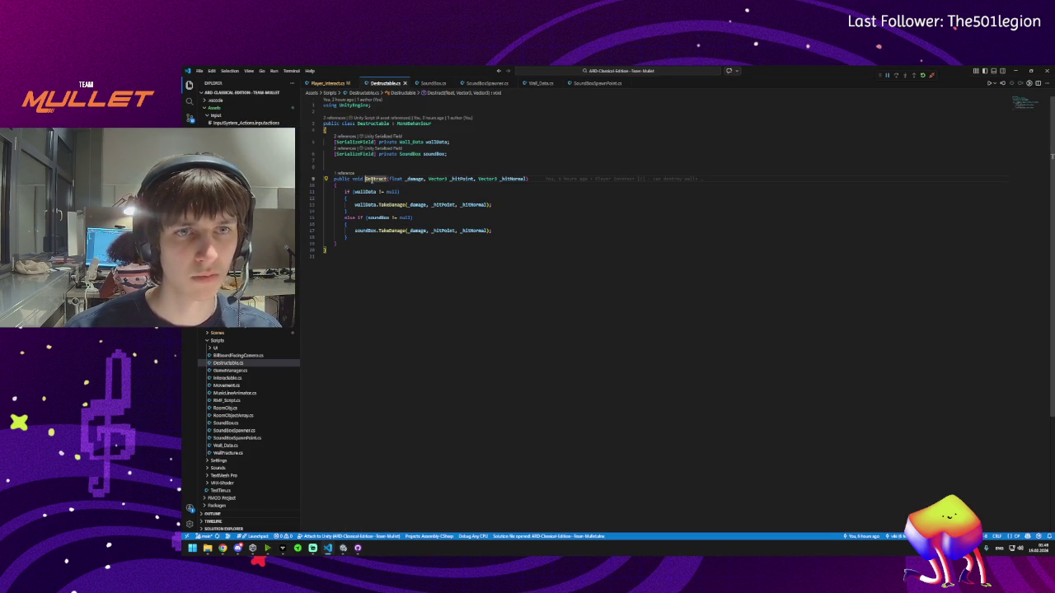
- Follow wallData.TakeDamage into GetDestroyed in Wall_Data.cs, checking _hitPoint and _hitNormal uses
ctrl+click(384, 205)
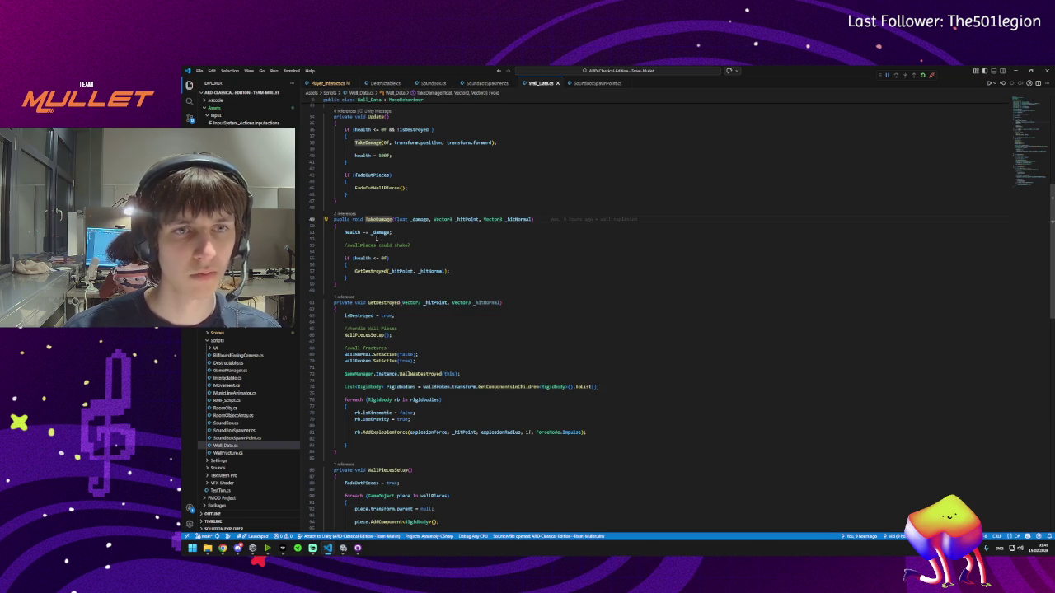
click(371, 271)
click(392, 271)
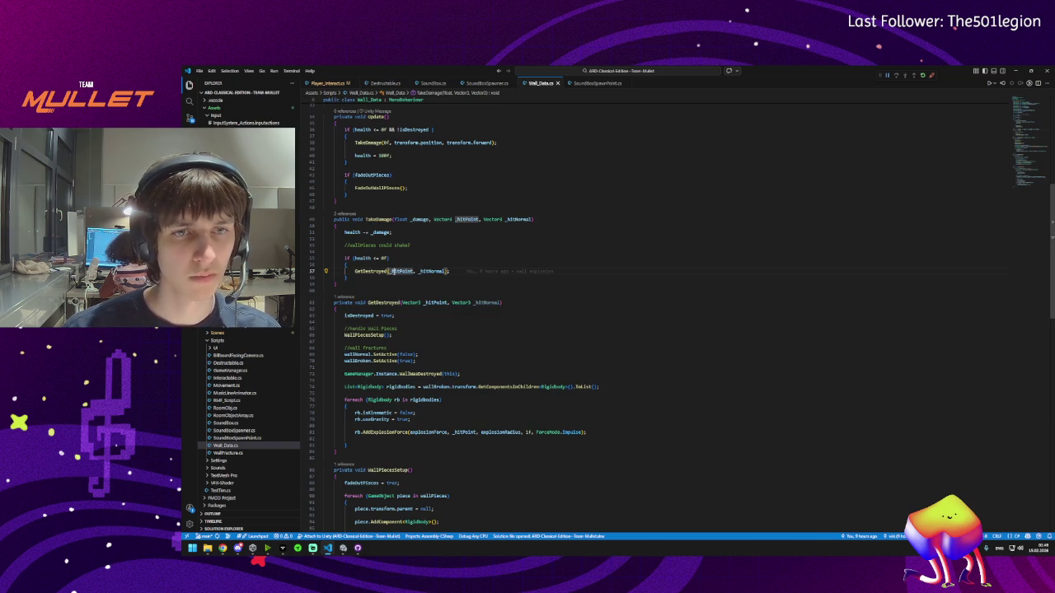
click(432, 271)
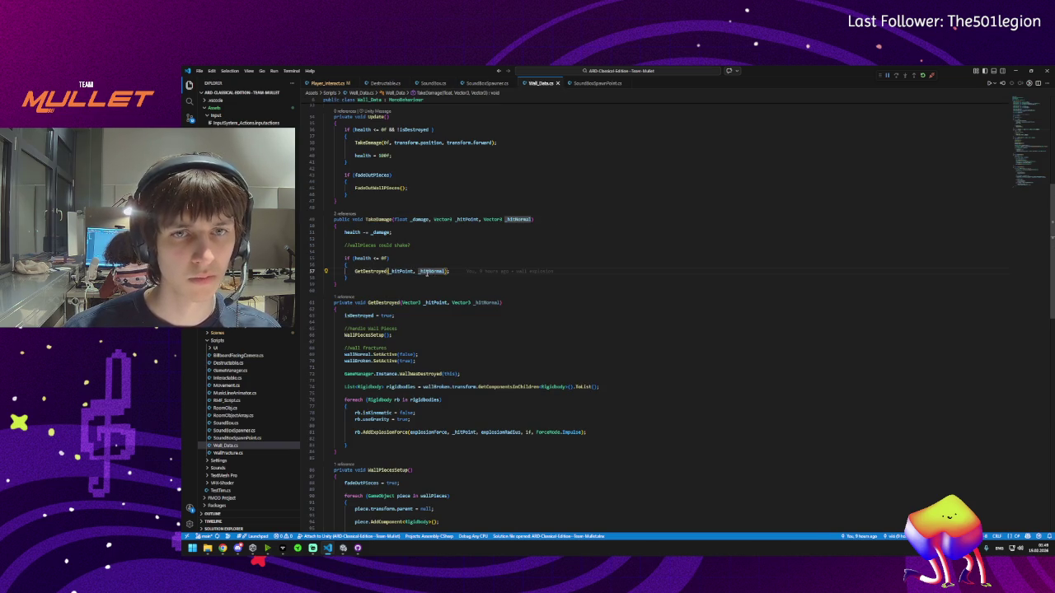
ctrl+click(379, 271)
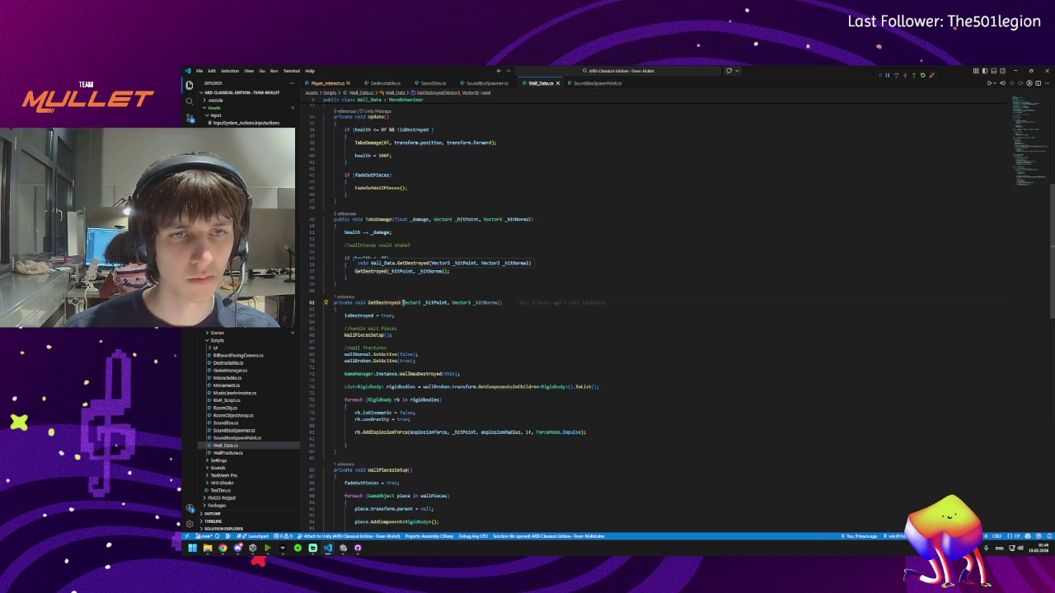
click(436, 302)
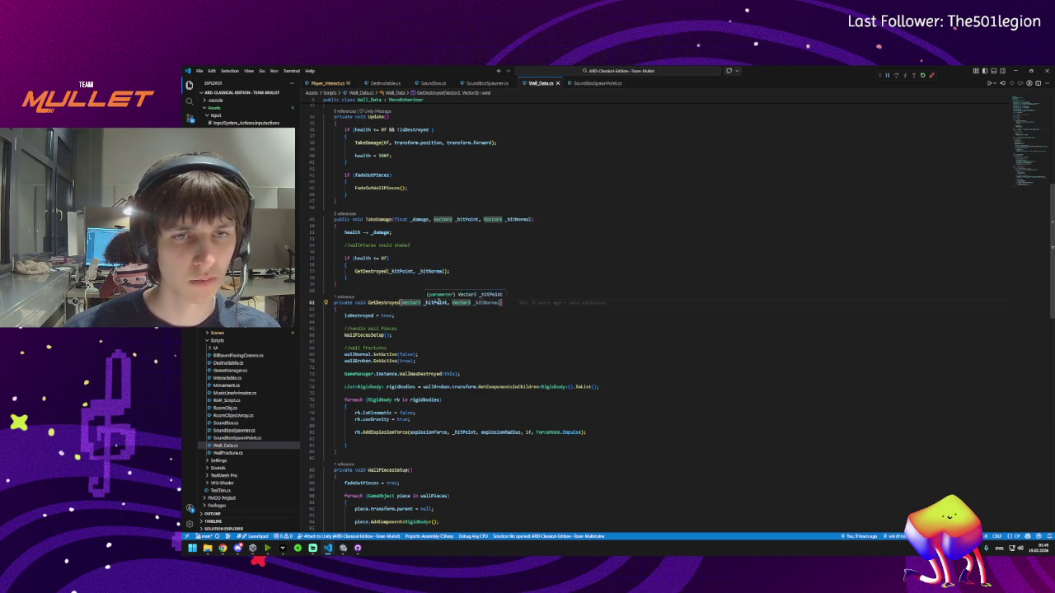
click(484, 302)
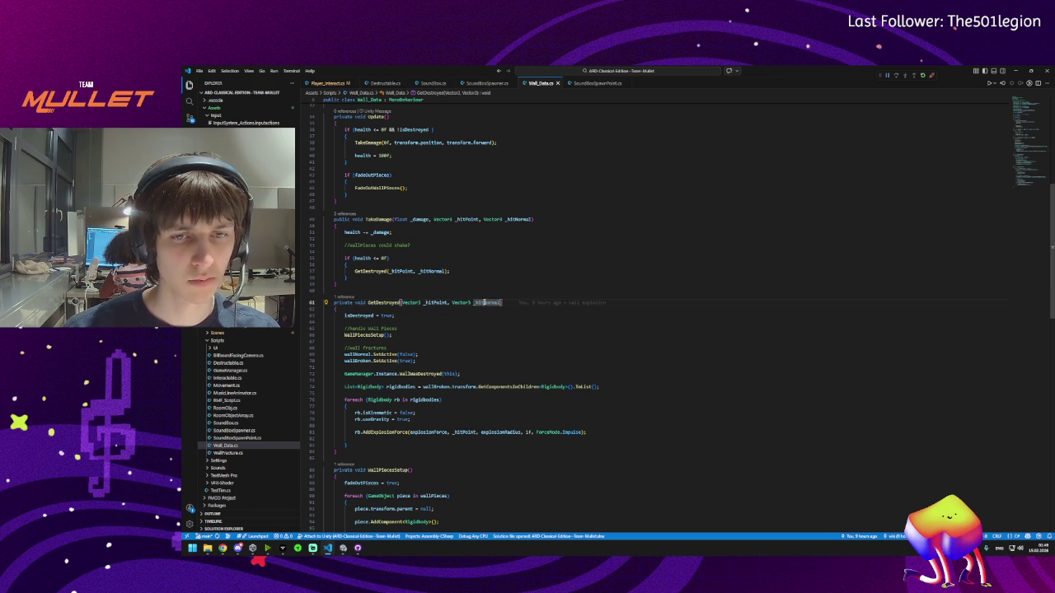
click(444, 302)
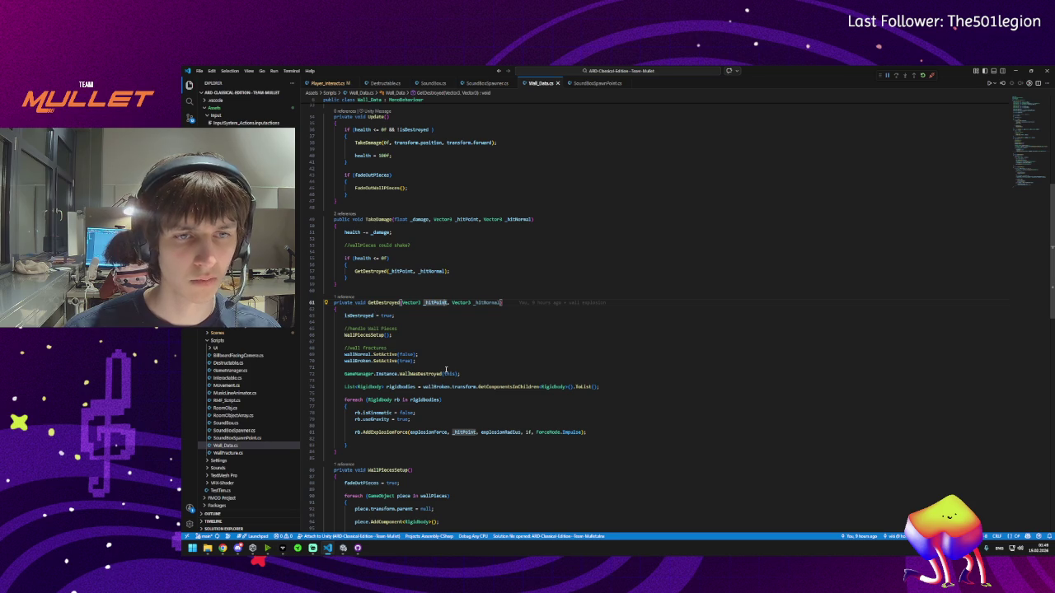
click(344, 551)
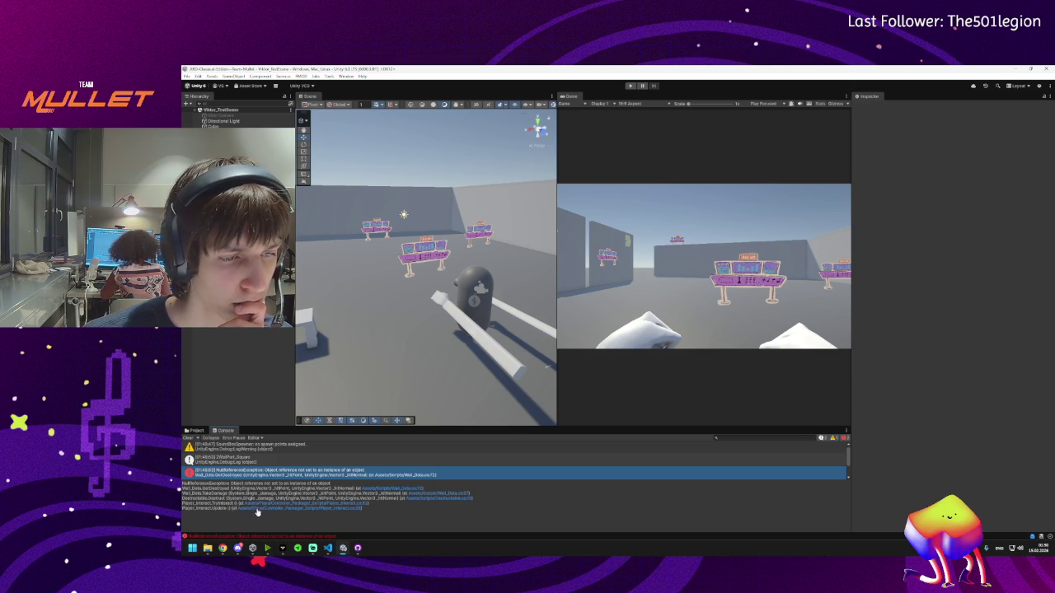
- Review Player_Interact.cs, highlighting PunchAnimation uses and the TryInteract call in Update
click(262, 506)
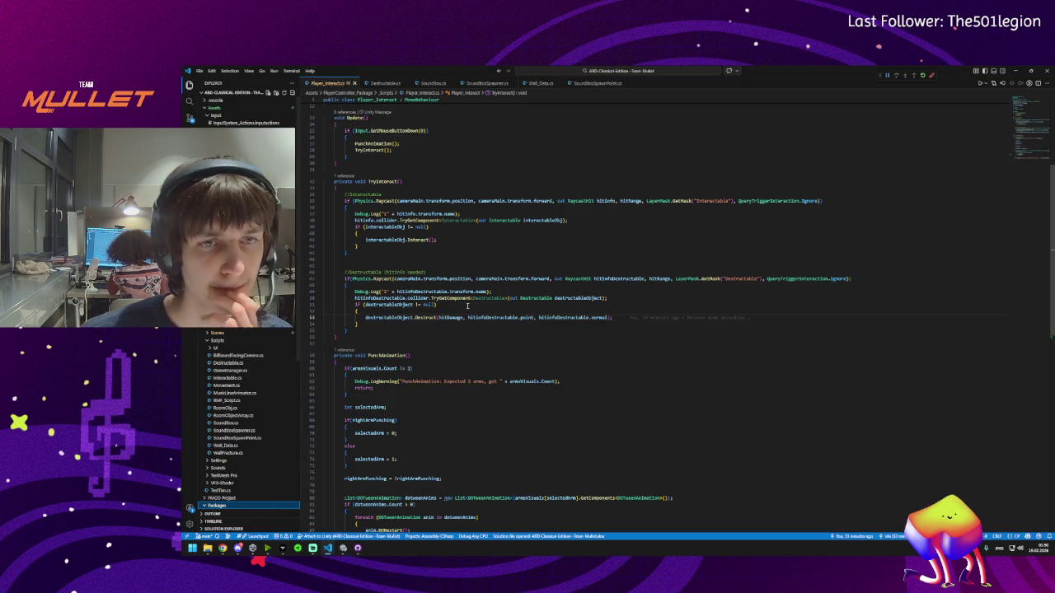
click(346, 286)
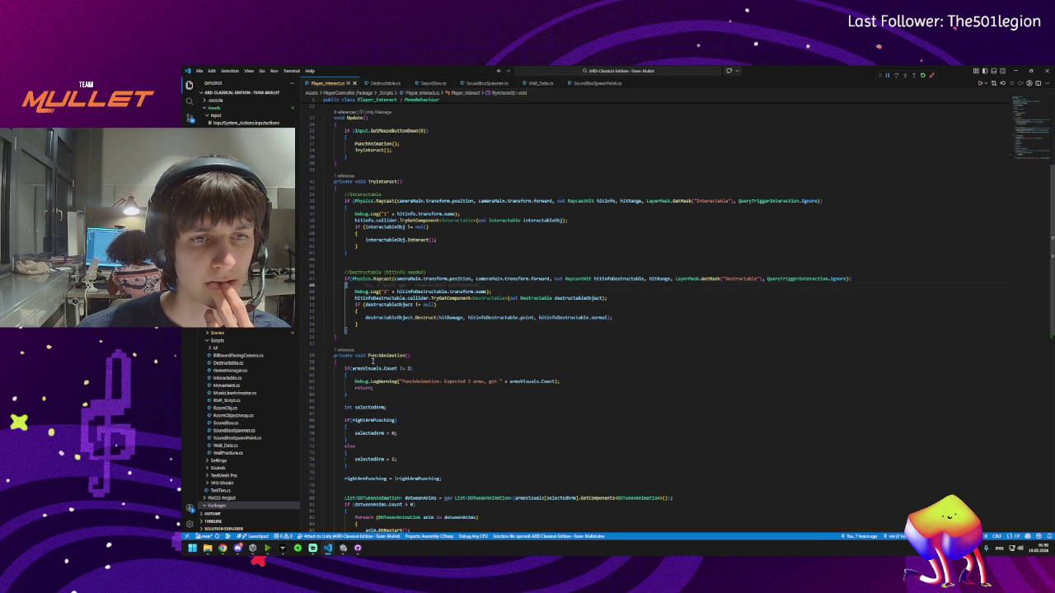
scroll(391, 212, up, 5)
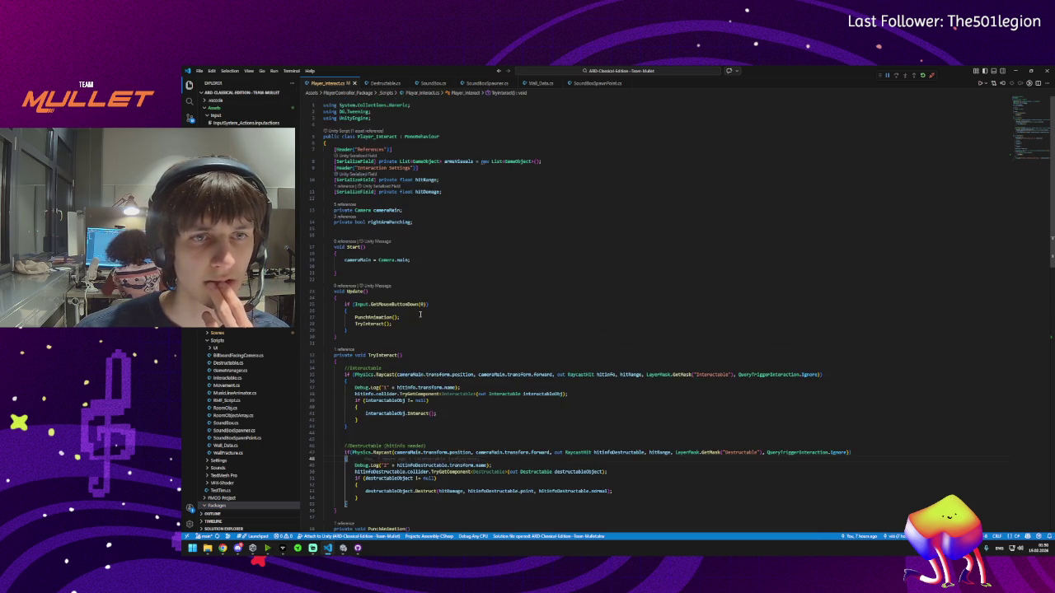
scroll(423, 313, down, 3)
scroll(423, 335, down, 10)
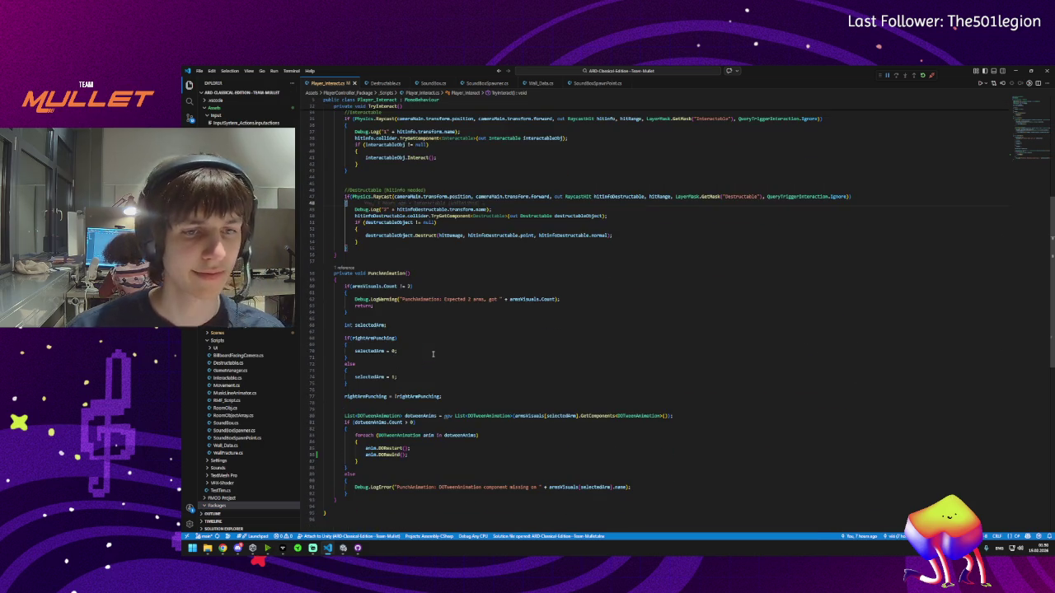
scroll(852, 100, up, 3)
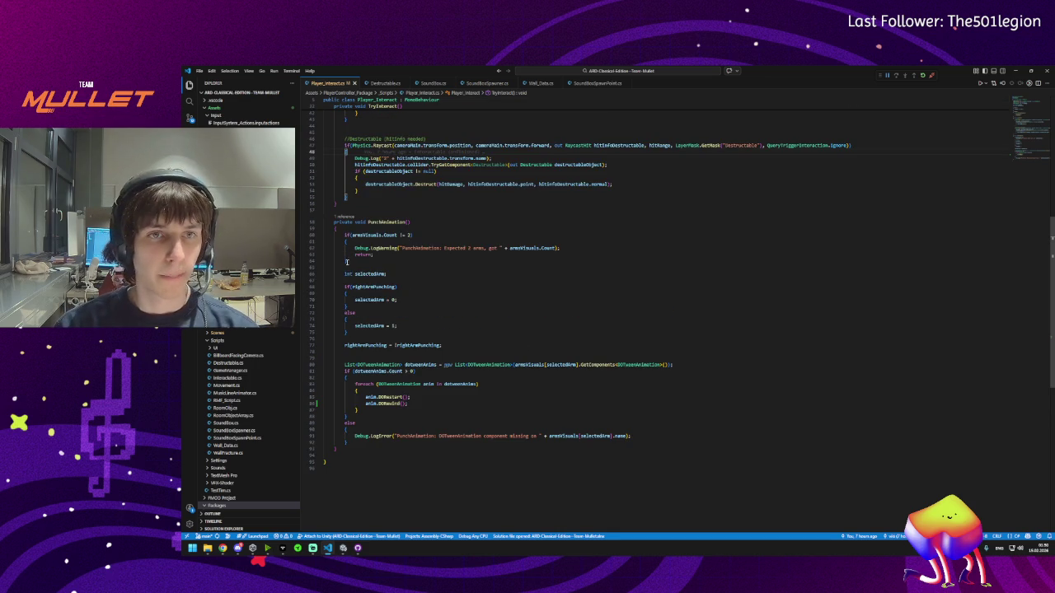
click(368, 221)
scroll(416, 311, up, 9)
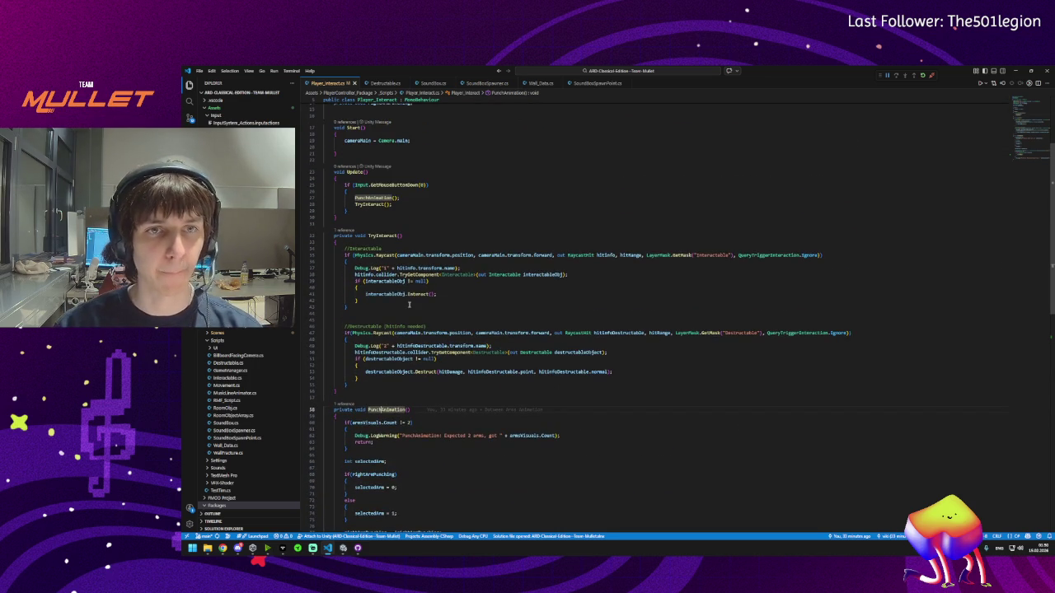
scroll(375, 247, down, 3)
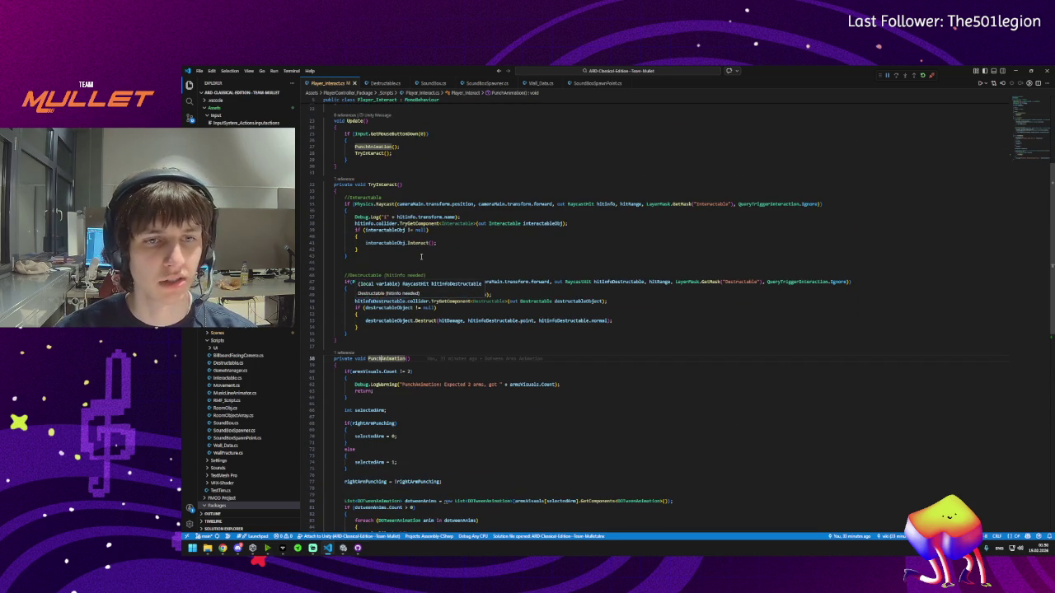
click(372, 154)
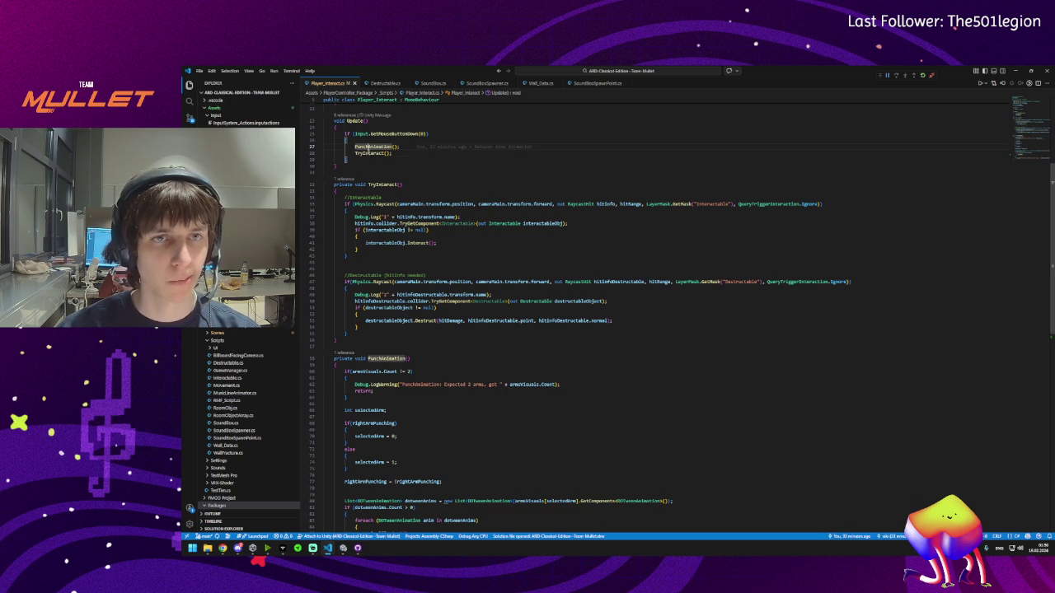
scroll(387, 247, down, 5)
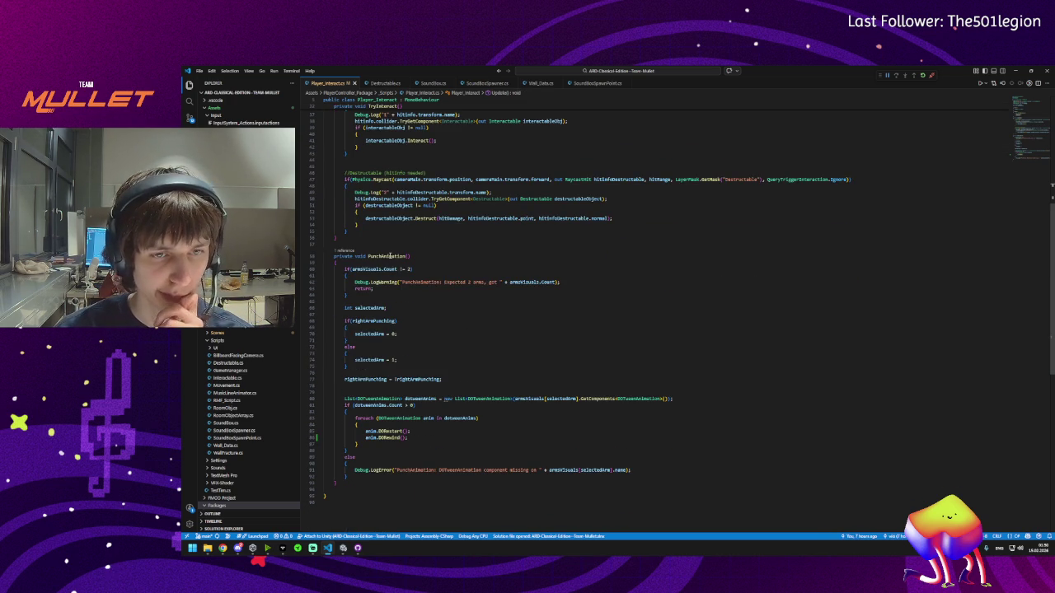
- Delete the anim.DORewind() line from the PunchAnimation loop, leaving only DORestart
triple_click(384, 437)
key(BackSpace)
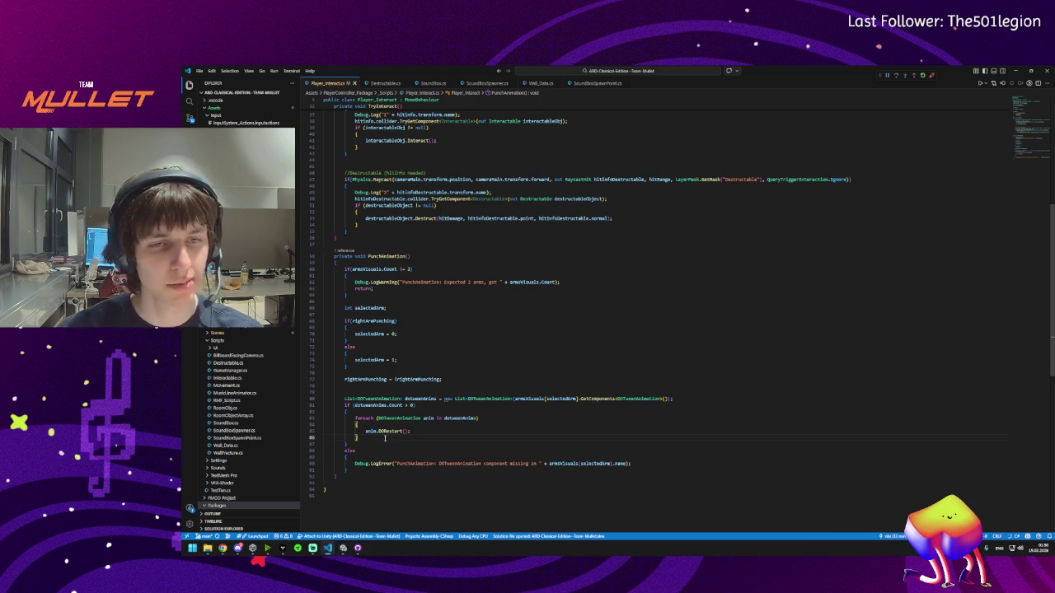
mouse_move(397, 434)
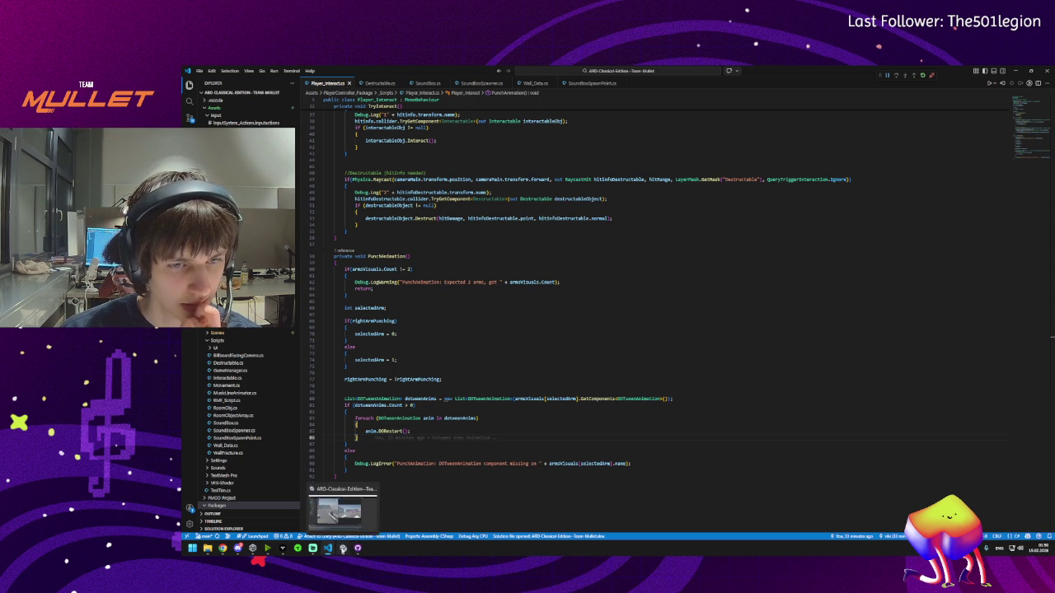
click(343, 549)
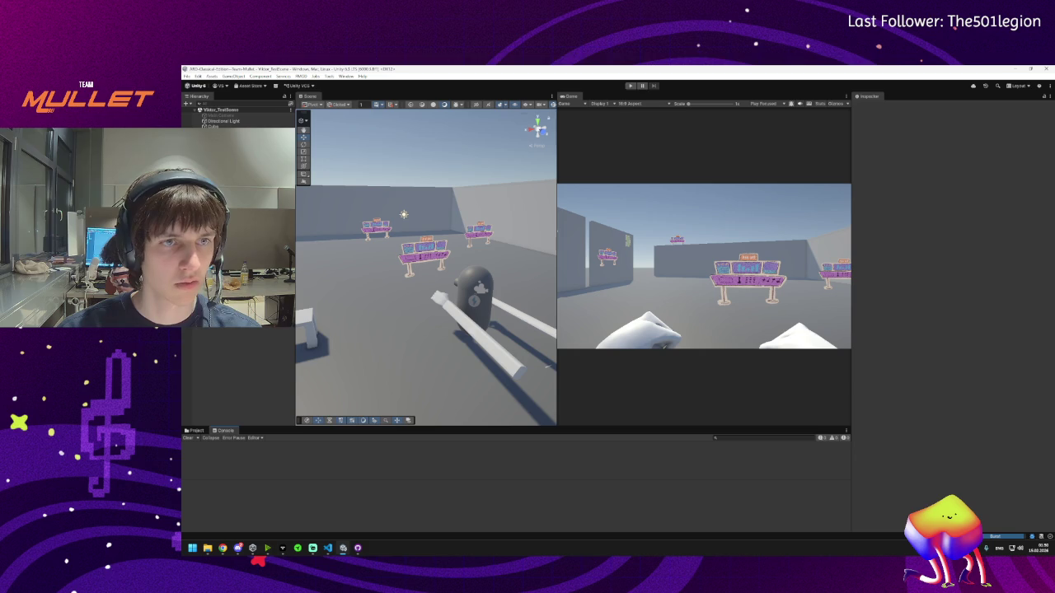
- Create an empty GameObject from the Hierarchy's context menu
right_click(213, 197)
click(309, 291)
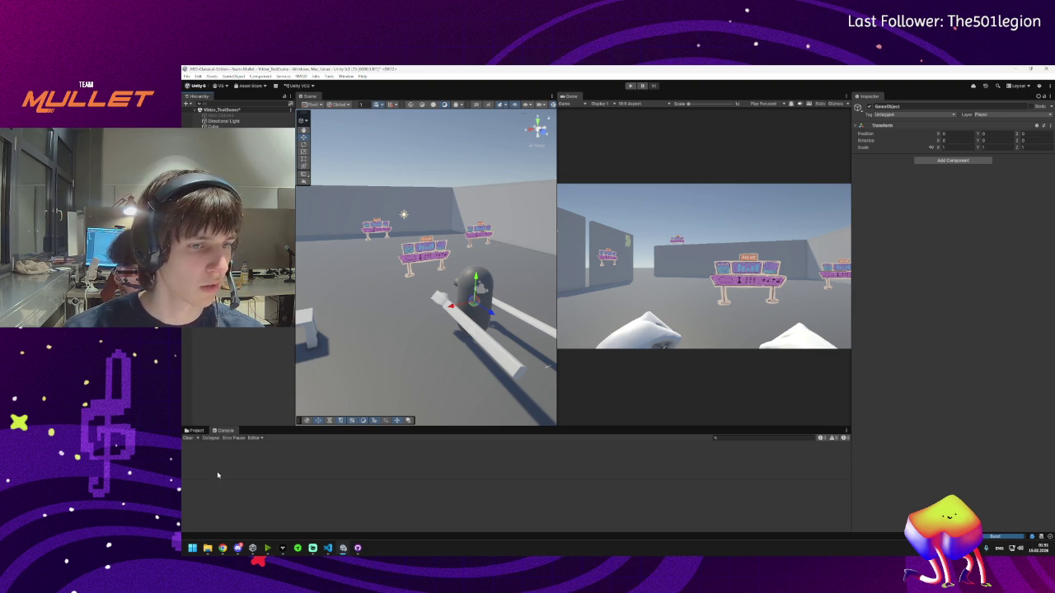
mouse_move(236, 541)
text(Arm)
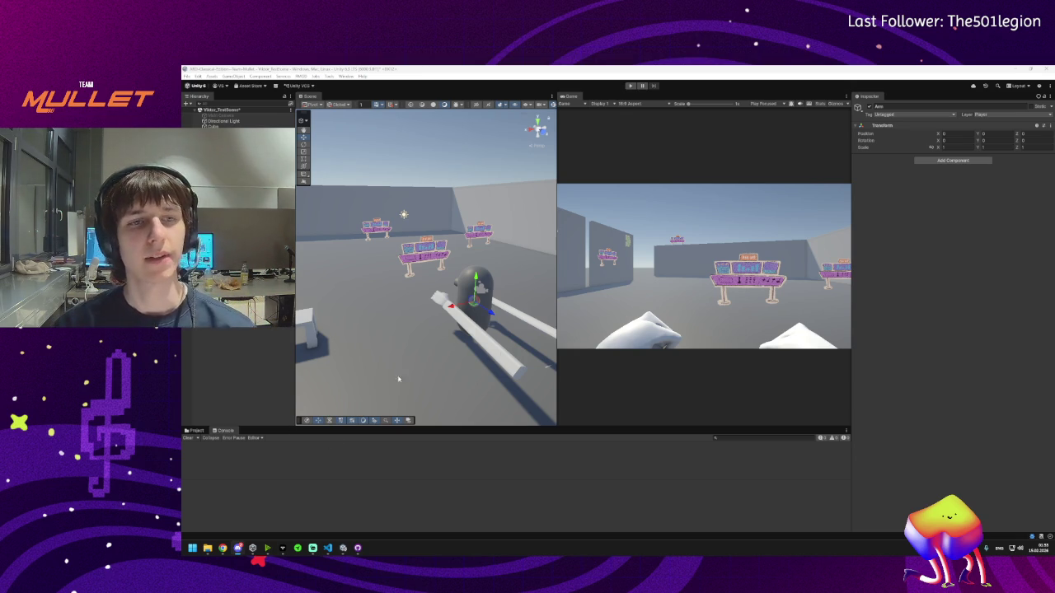
- Replace anim.DORestart() with anim.DOPlay() in the punch loop and save Player_Interact.cs
click(329, 553)
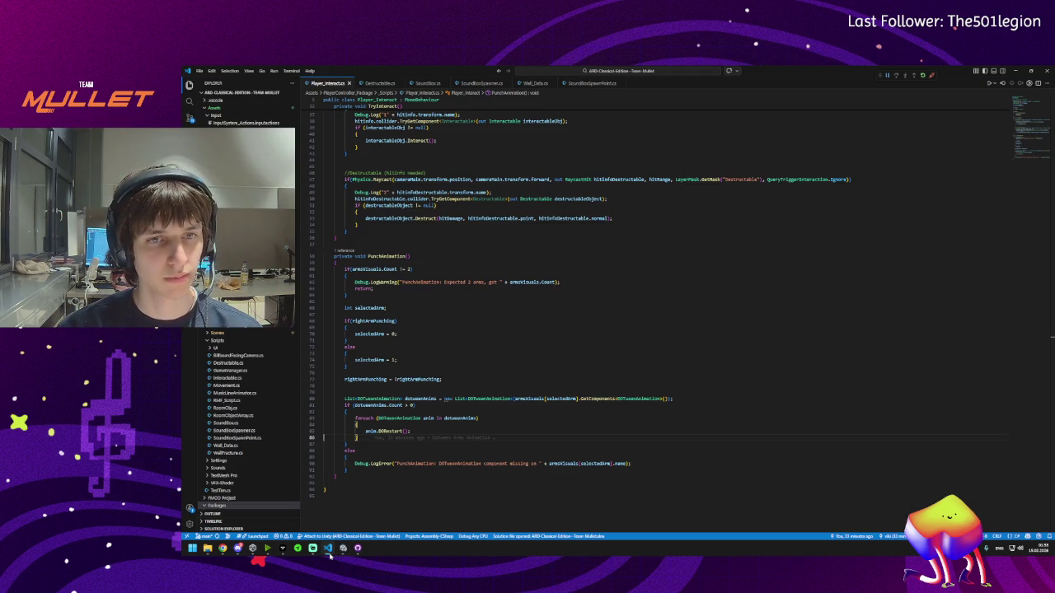
double_click(380, 431)
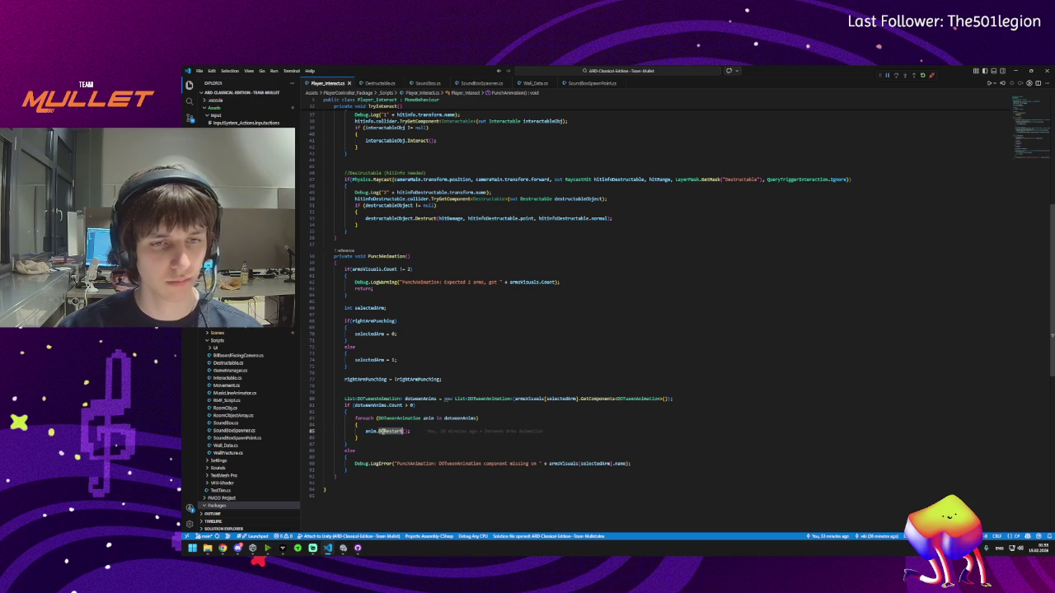
text(DOPla)
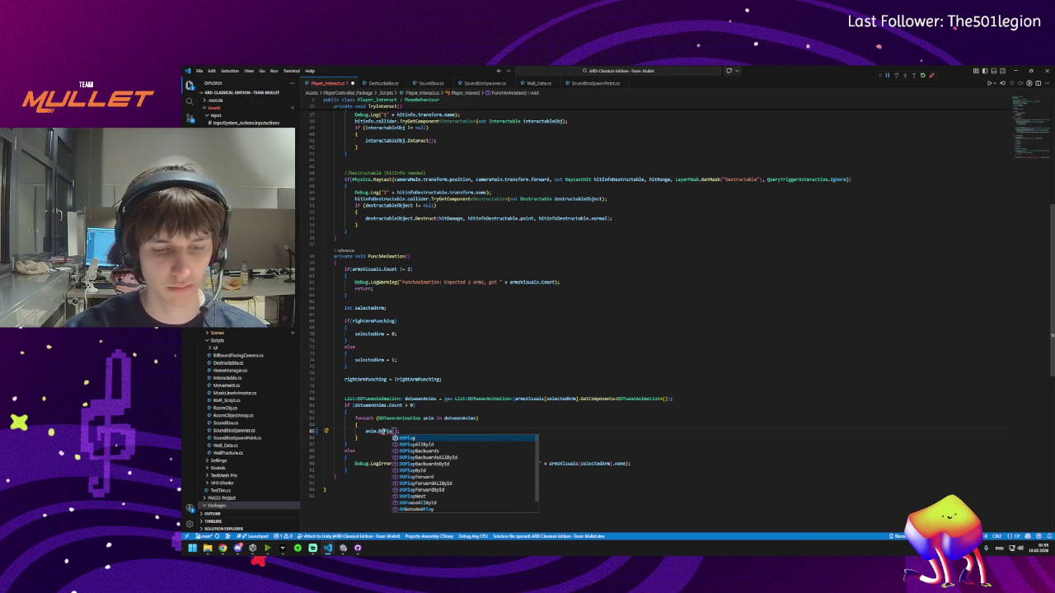
key(Tab)
key(ctrl+s)
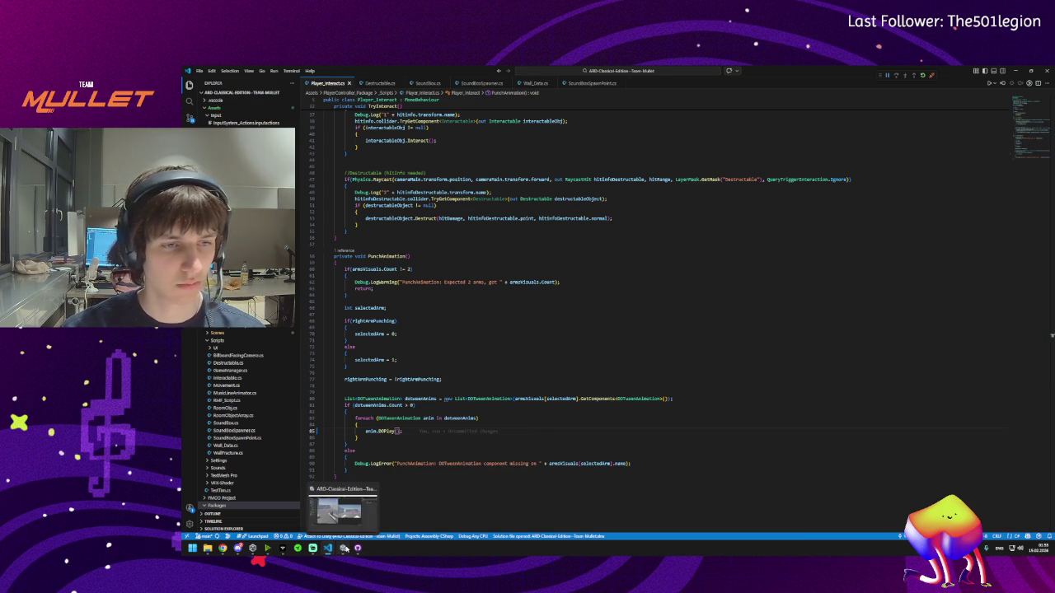
click(346, 548)
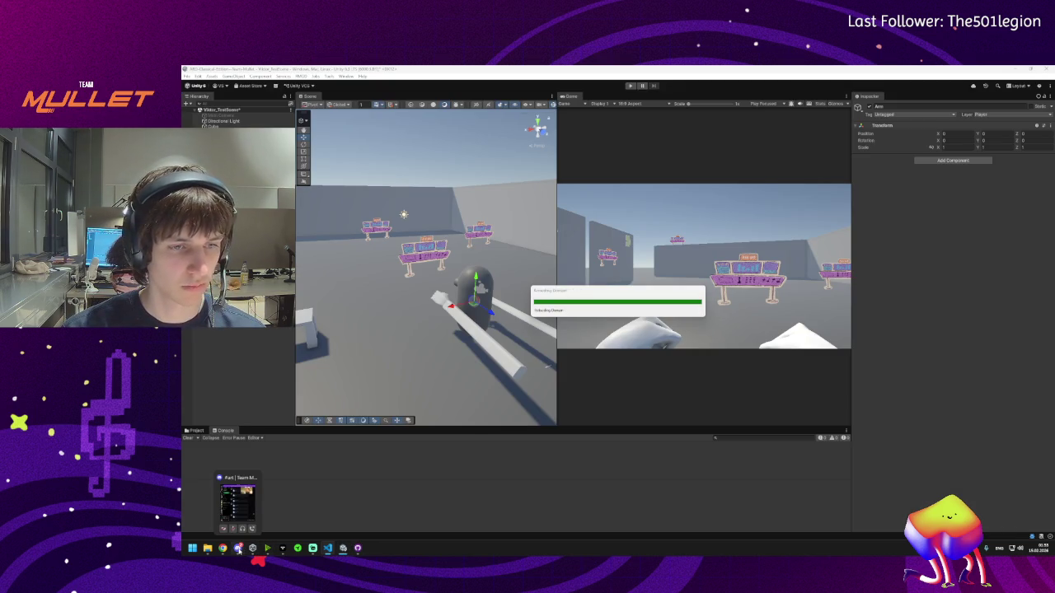
- Play-test the scene and throw a punch to try the DOPlay change, then stop Play mode
click(629, 86)
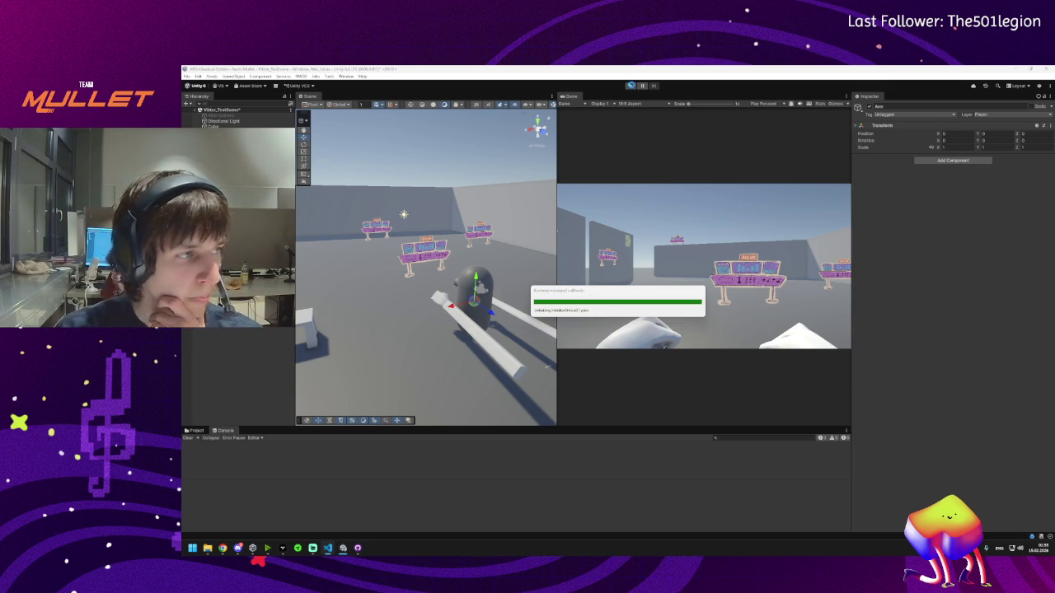
click(629, 86)
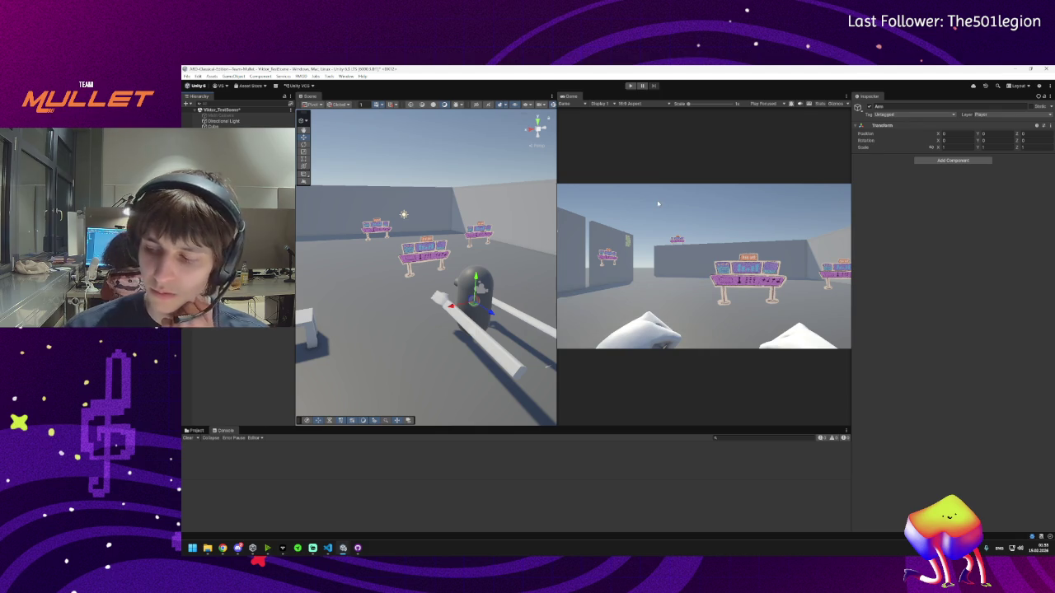
click(658, 204)
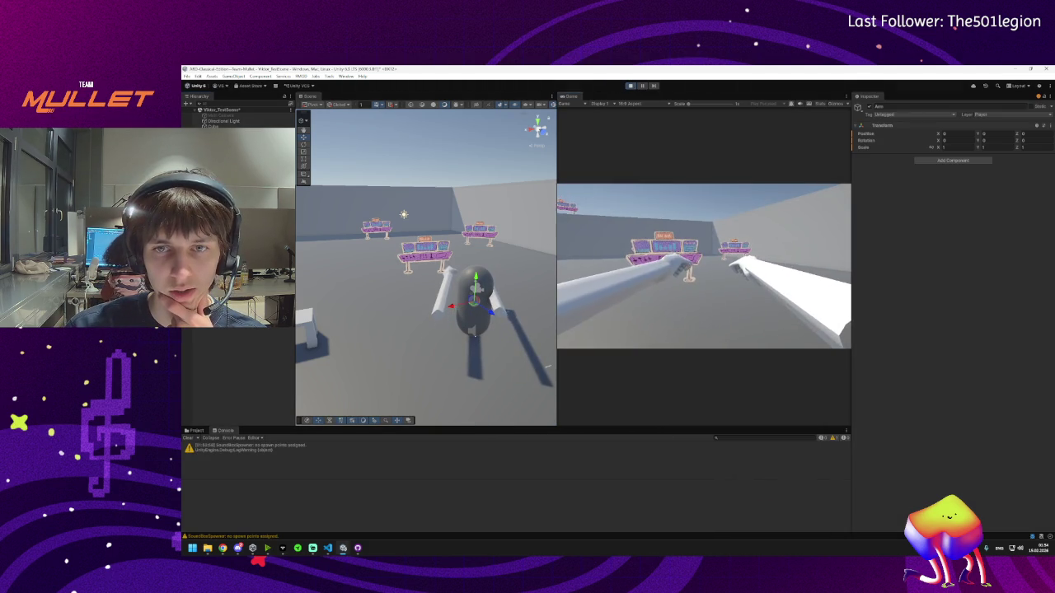
key(super)
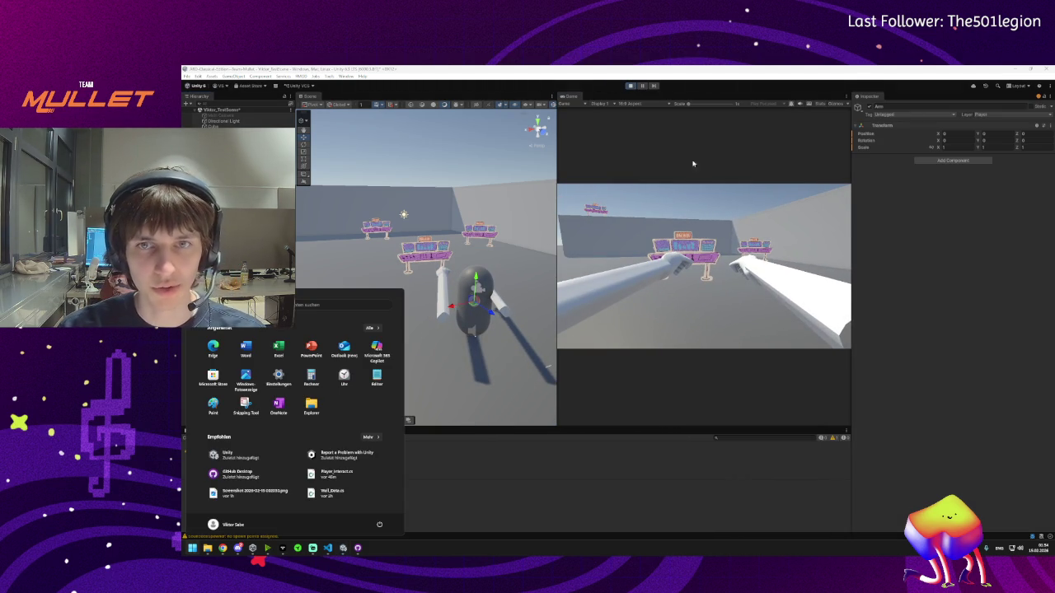
click(622, 89)
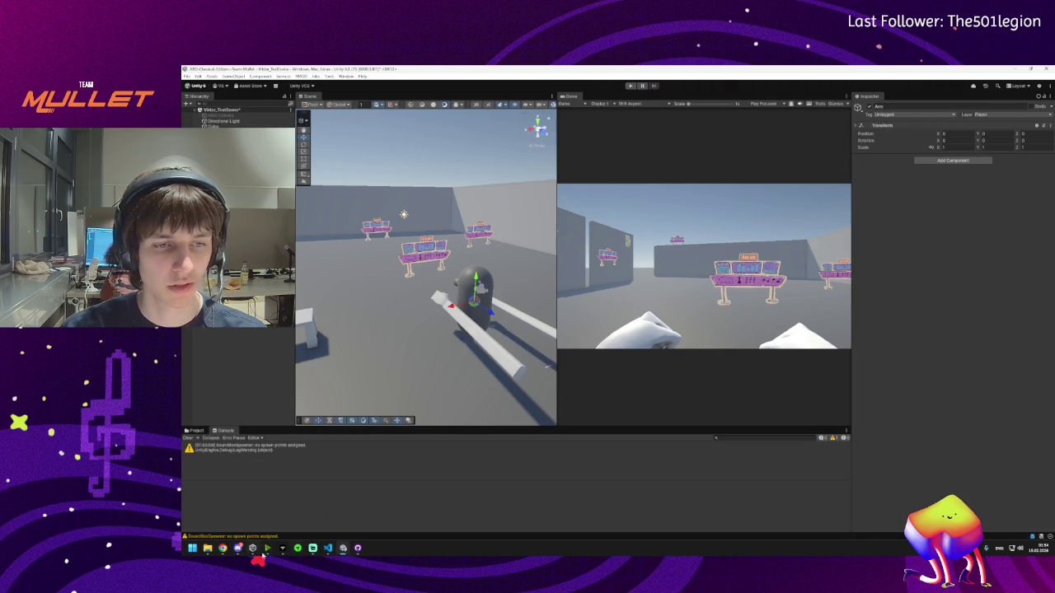
click(327, 548)
text(Do)
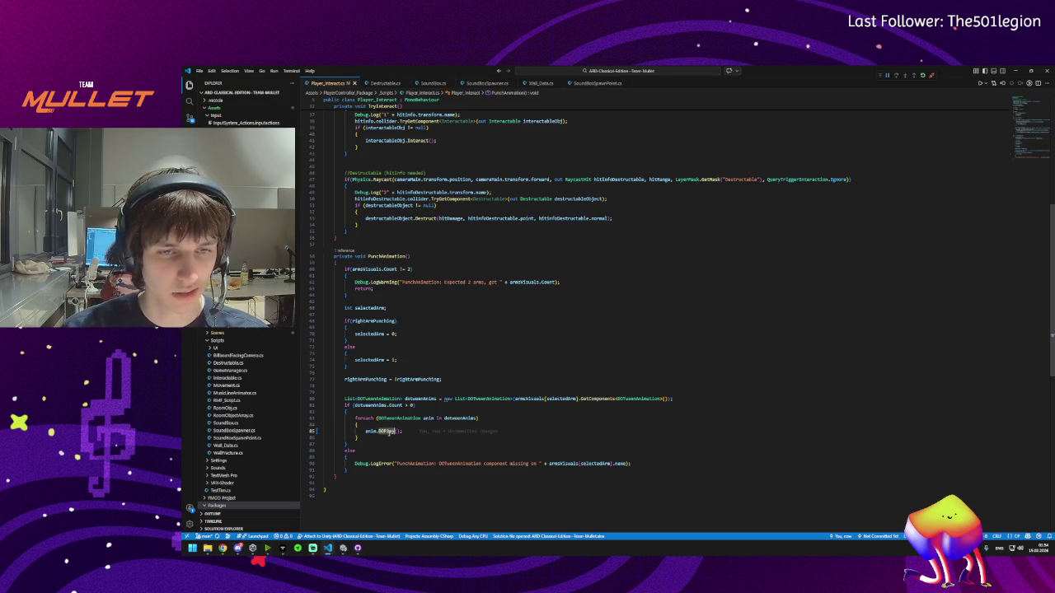
text(Re)
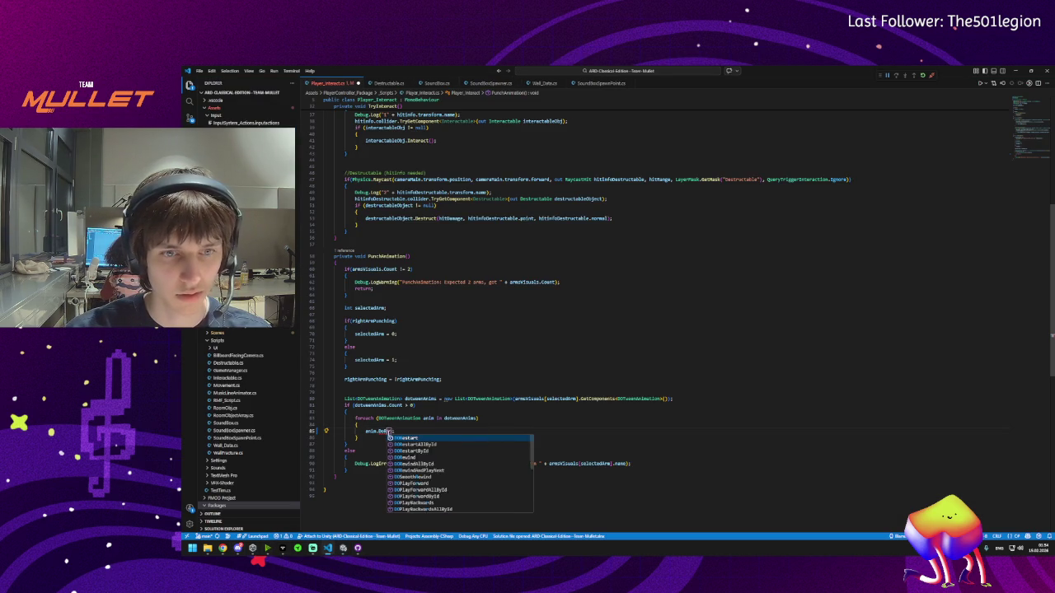
- Restore anim.DORestart() in the punch loop, recompile in Unity, and select Arm Container
key(Tab)
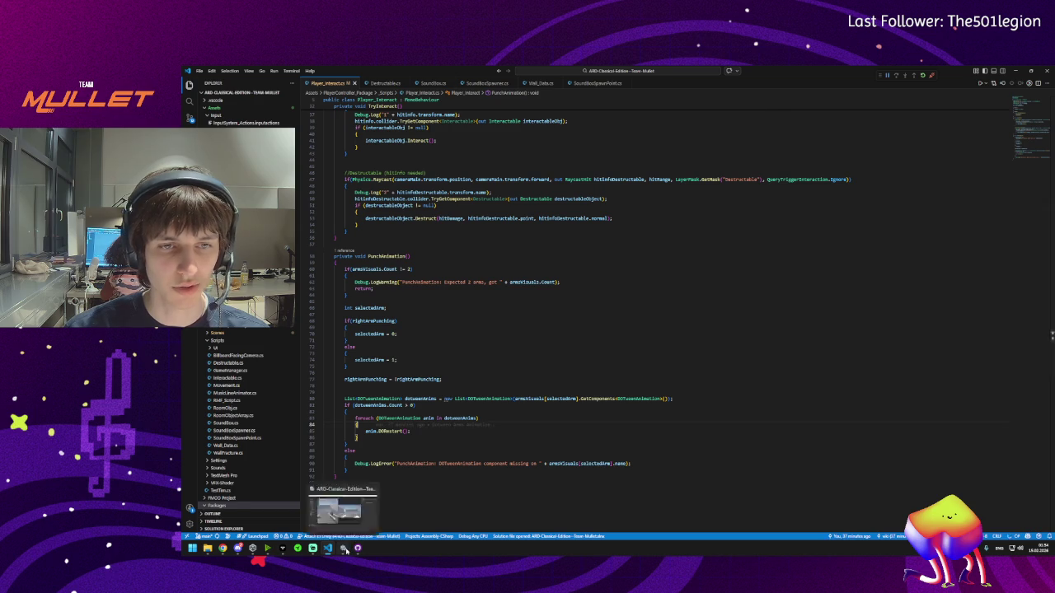
click(343, 548)
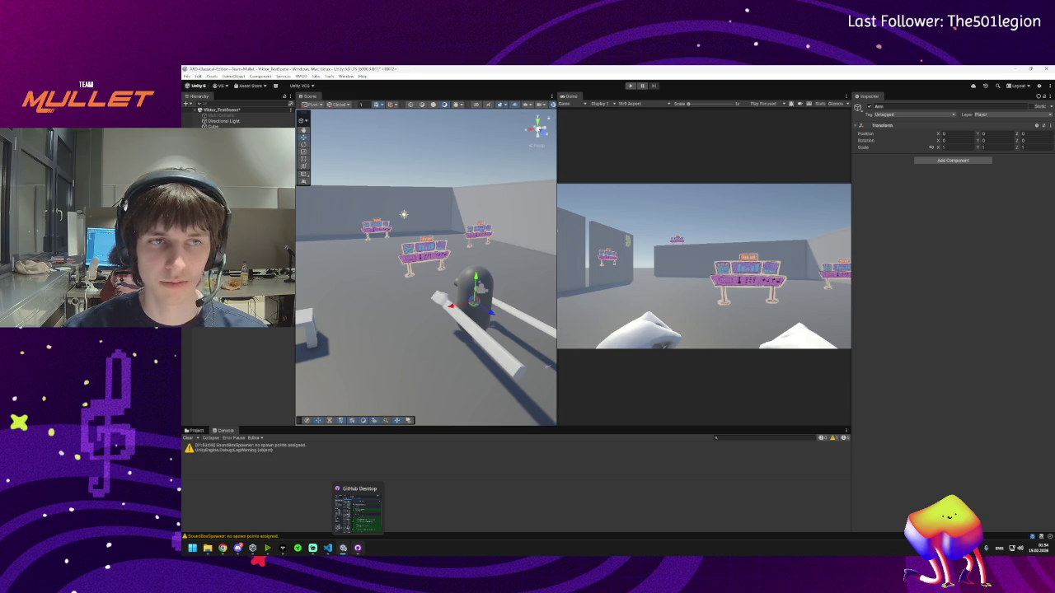
click(476, 295)
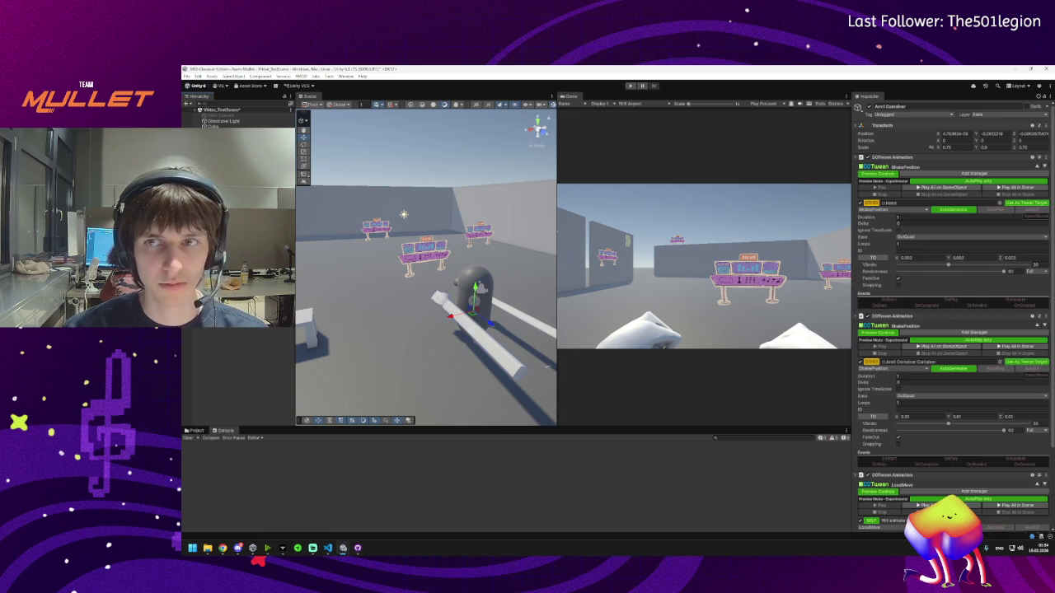
- Create an empty GameObject named Container, then select Arm Container
right_click(219, 209)
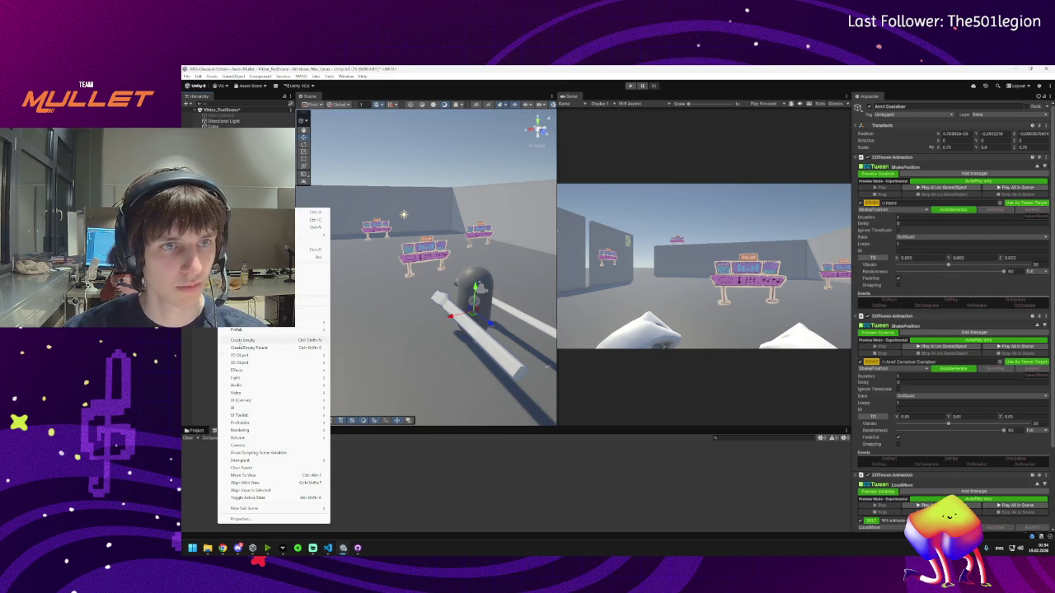
click(242, 340)
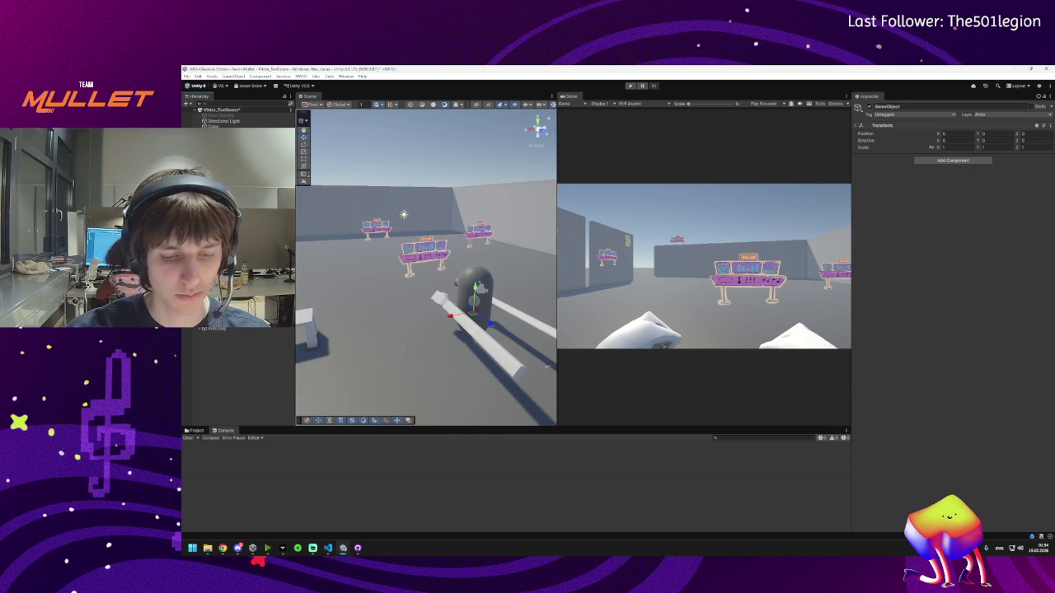
text(Container)
key(Return)
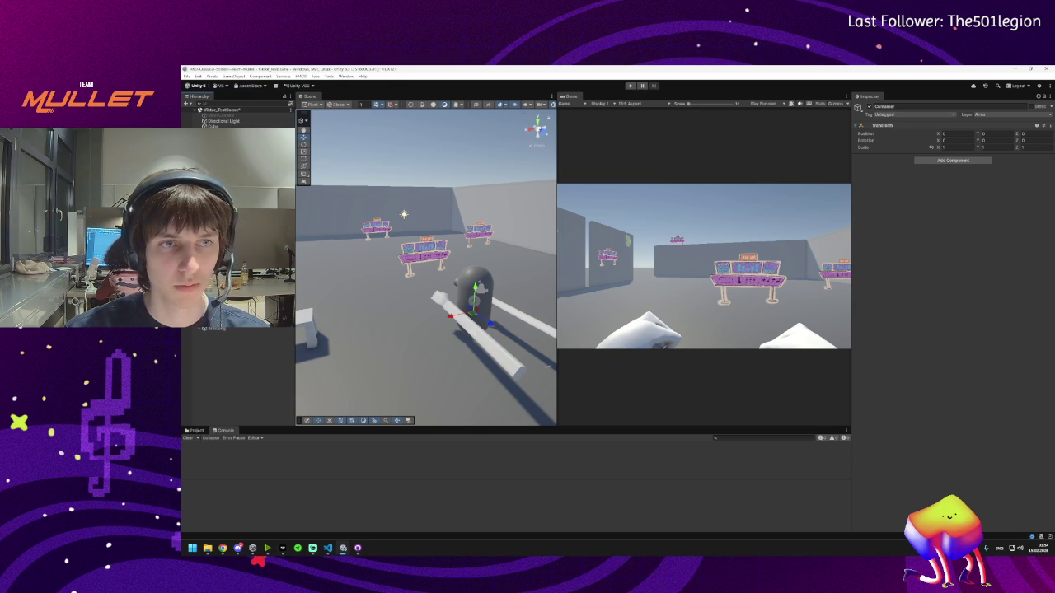
click(474, 301)
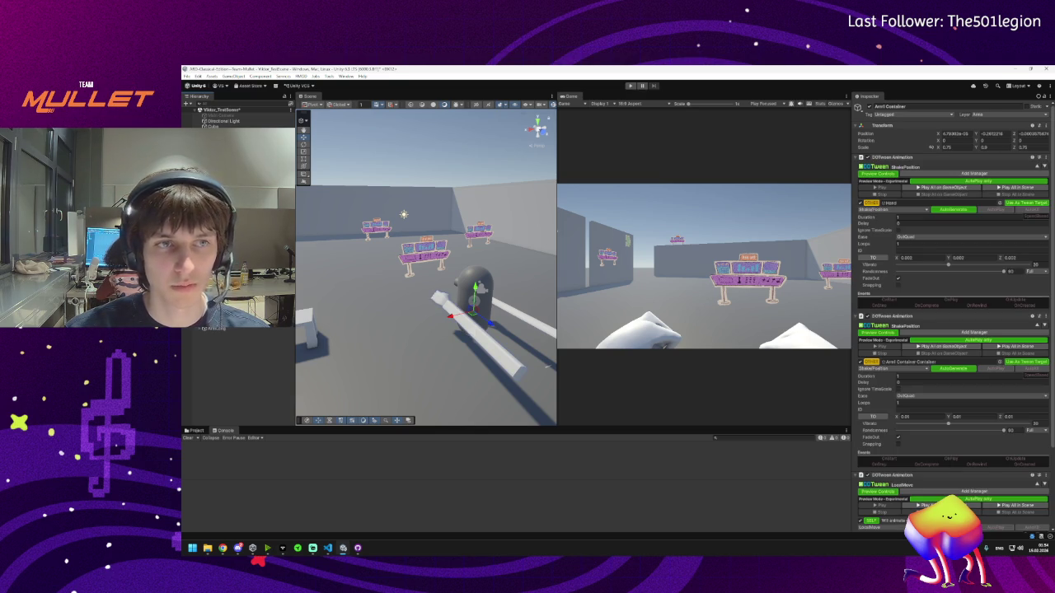
- Add a new DOTween Animation component to Arm Container and set its type to LocalMove
click(856, 157)
click(855, 164)
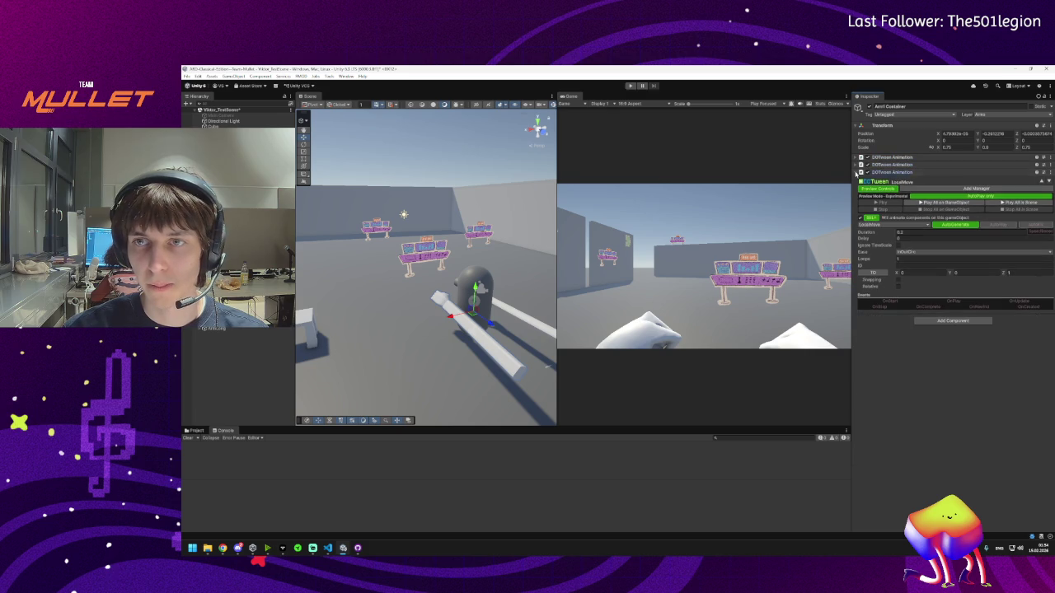
click(856, 172)
click(952, 182)
text(do)
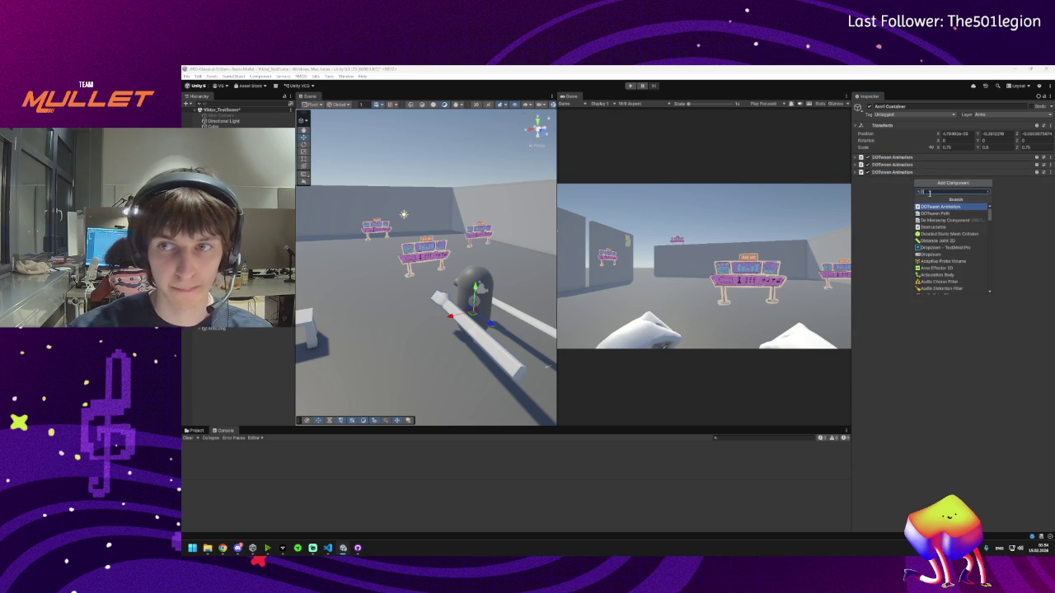
key(Return)
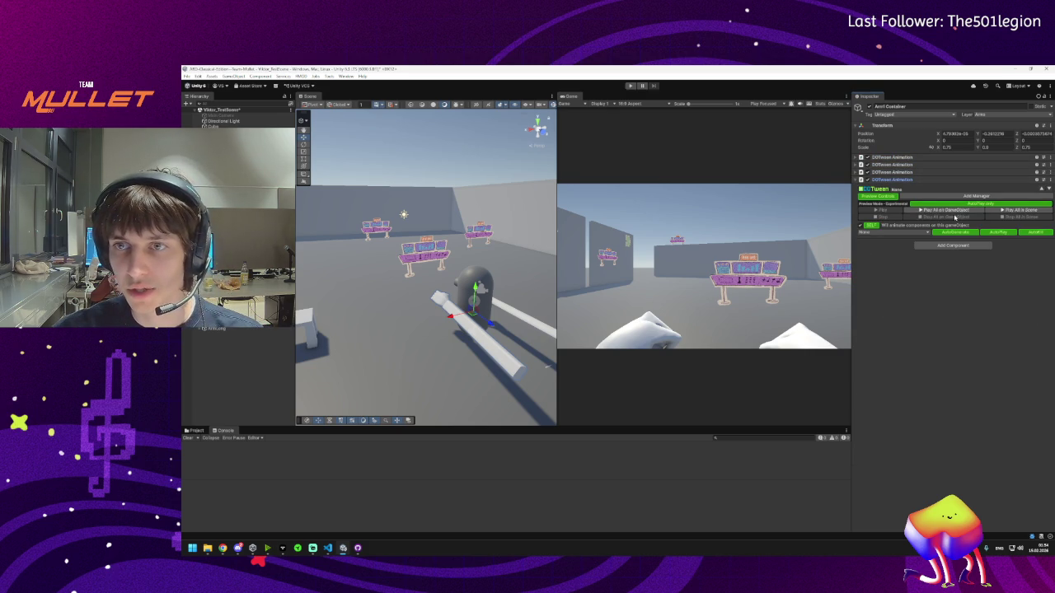
click(888, 232)
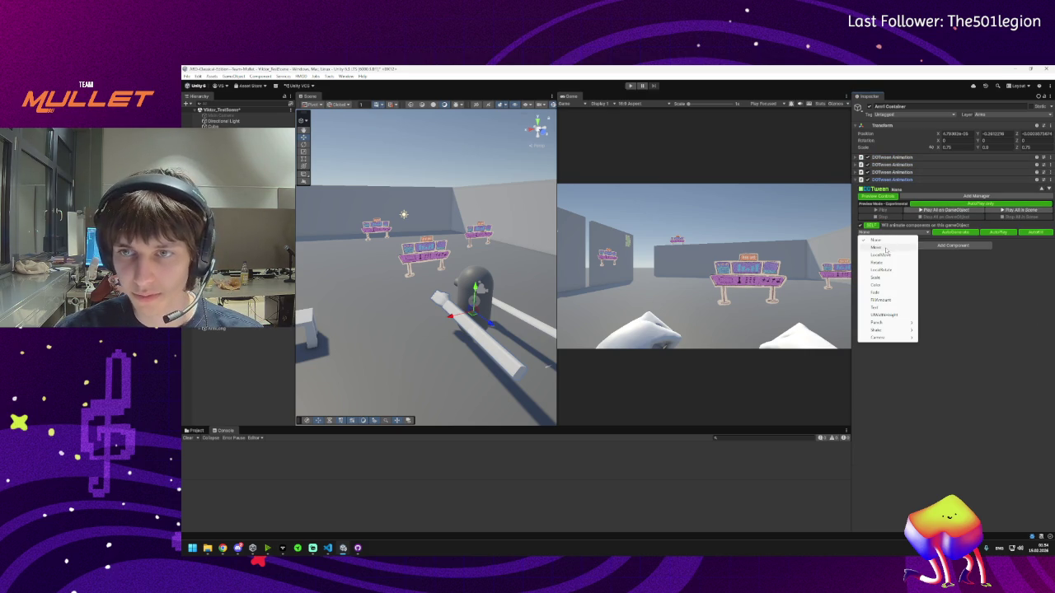
click(890, 254)
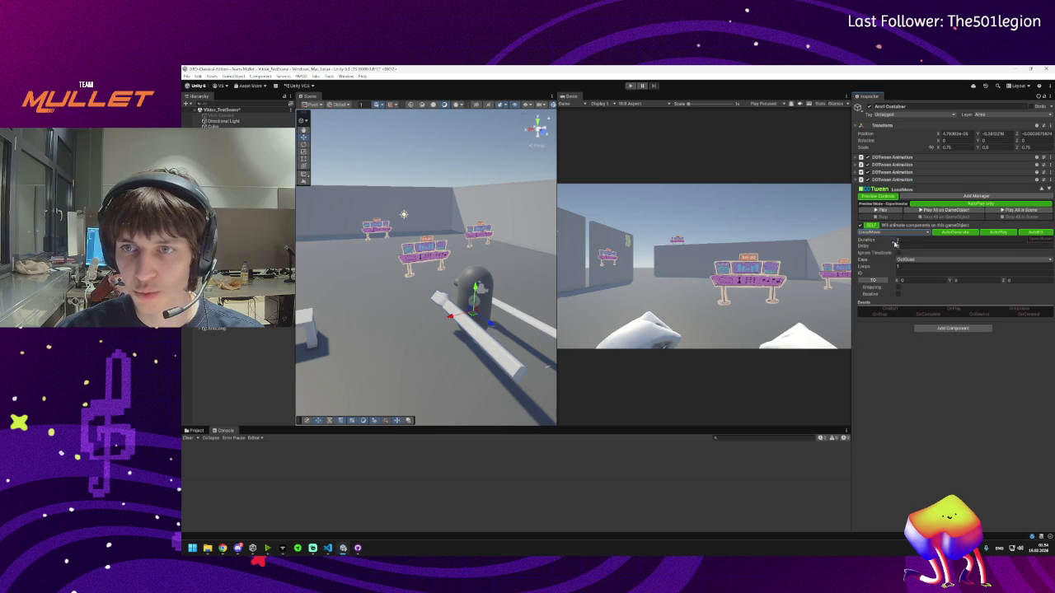
- Paste the third tween's values into the new tween, untick SELF, and target Container
click(855, 158)
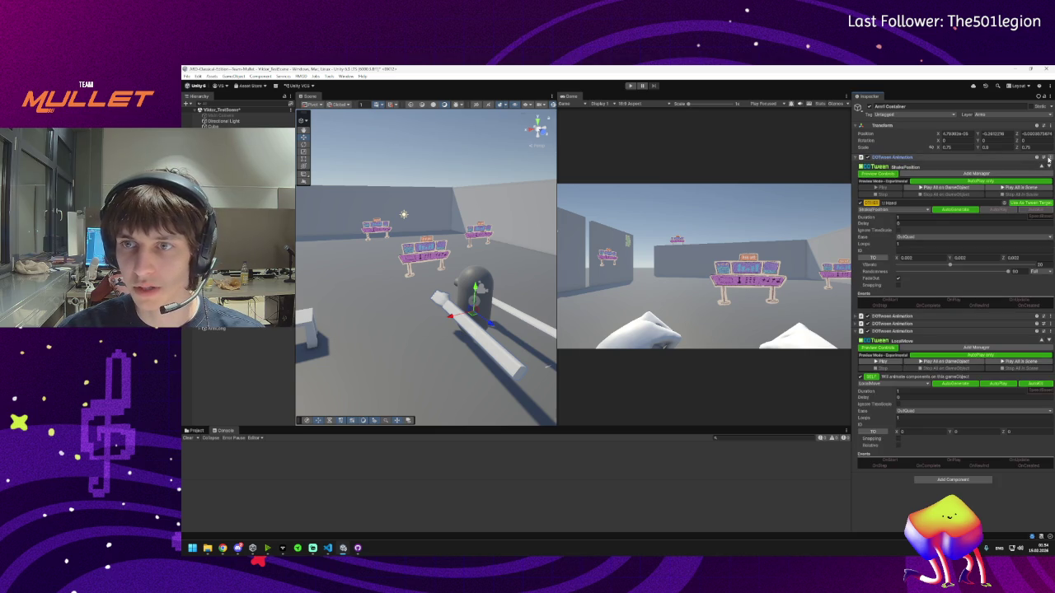
click(855, 157)
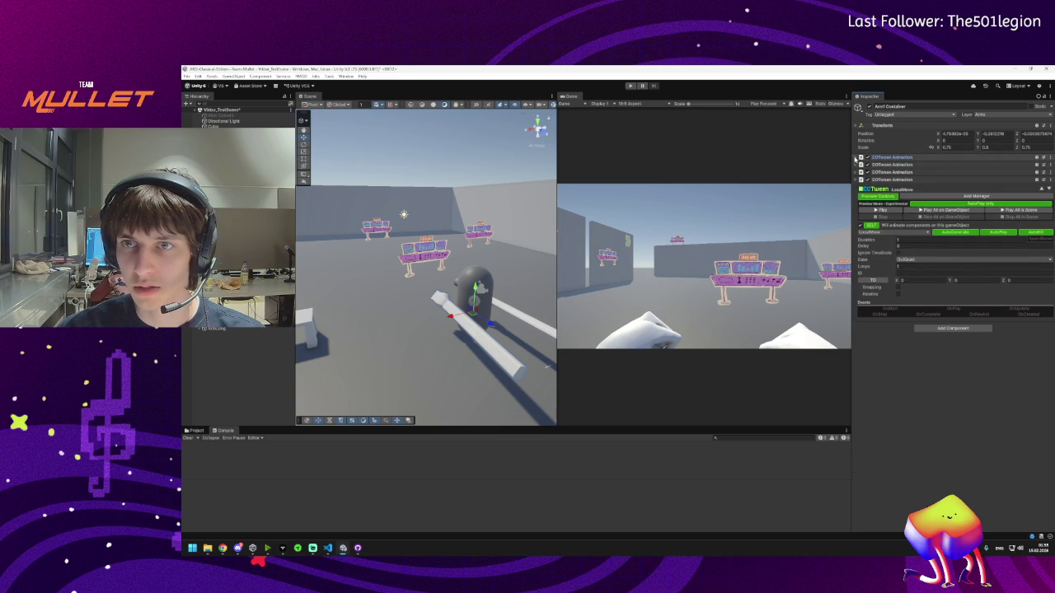
click(856, 172)
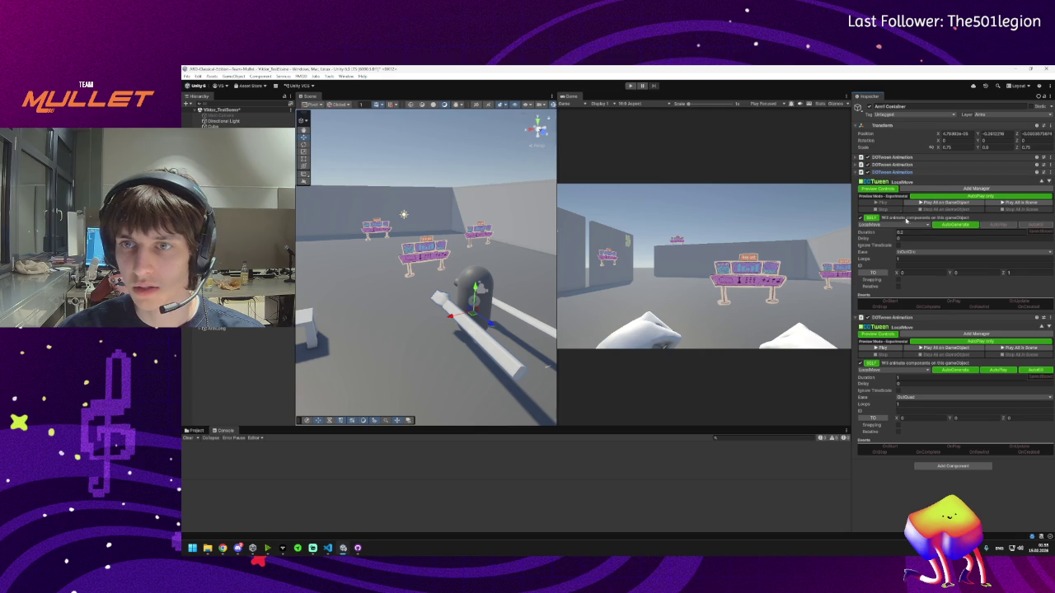
click(1049, 172)
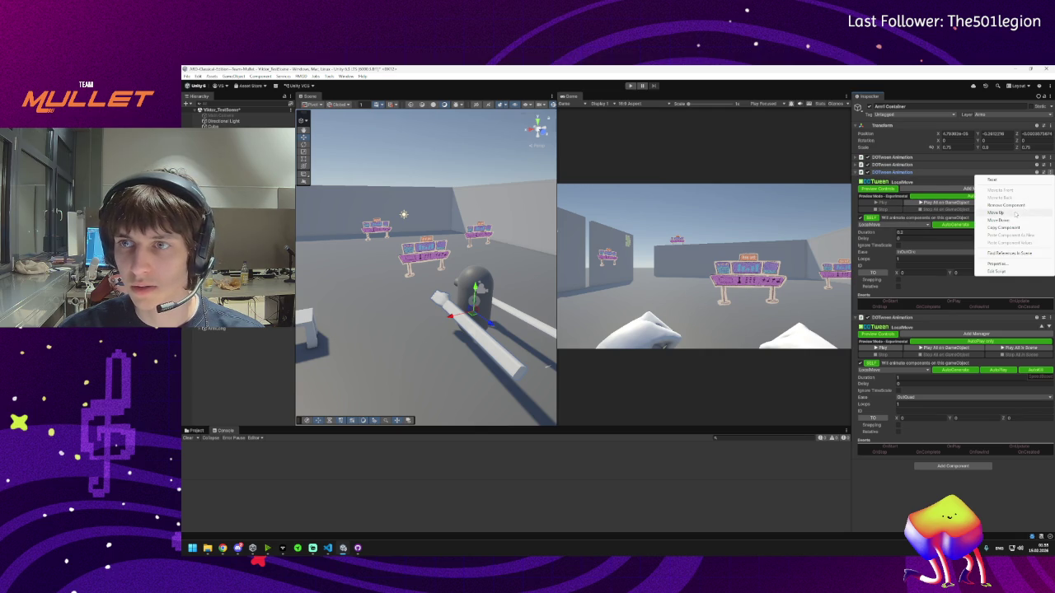
click(989, 225)
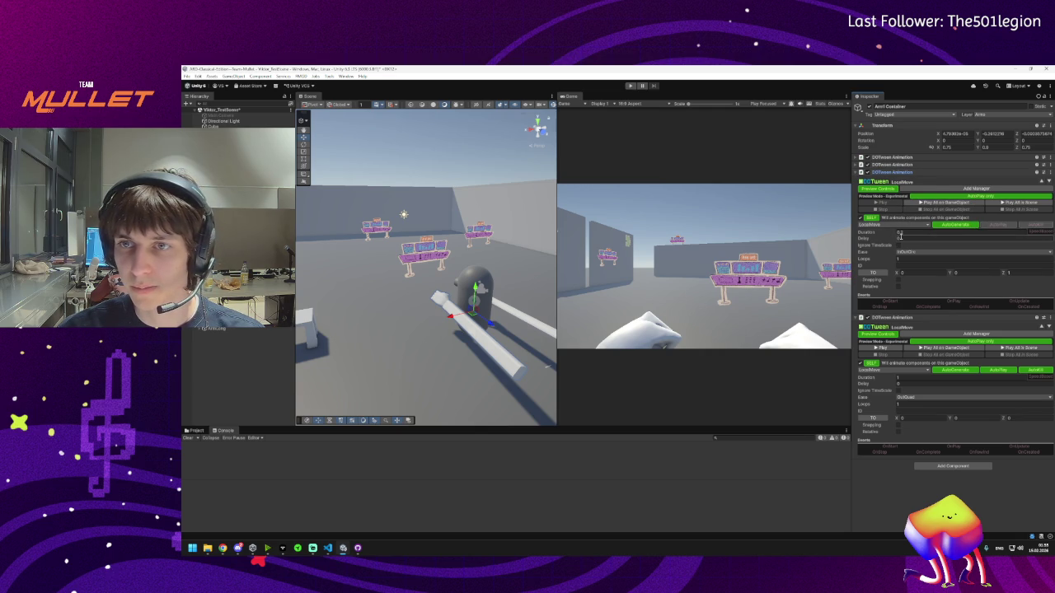
click(1050, 321)
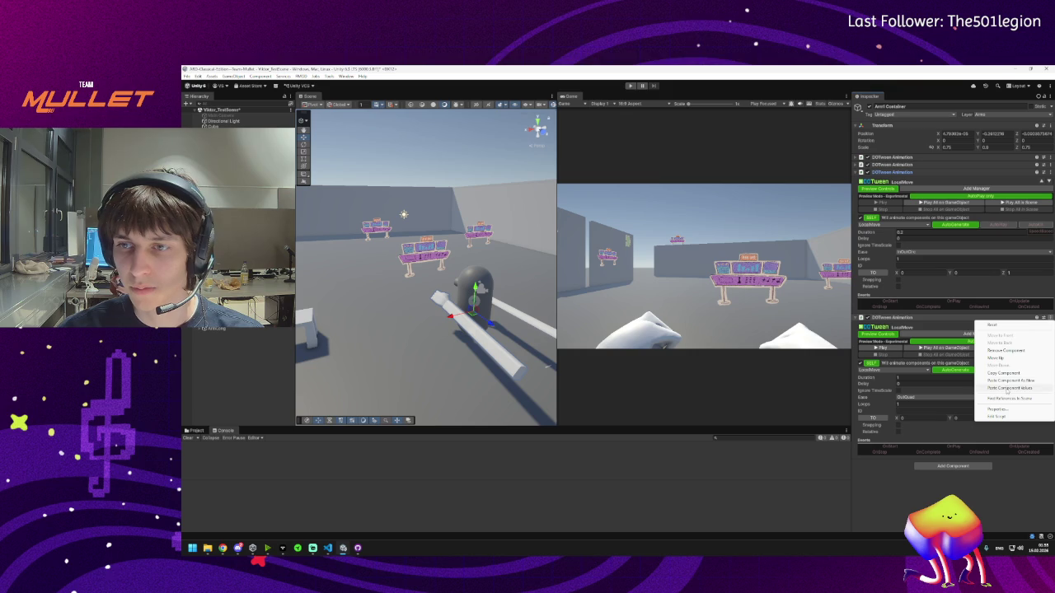
click(1007, 388)
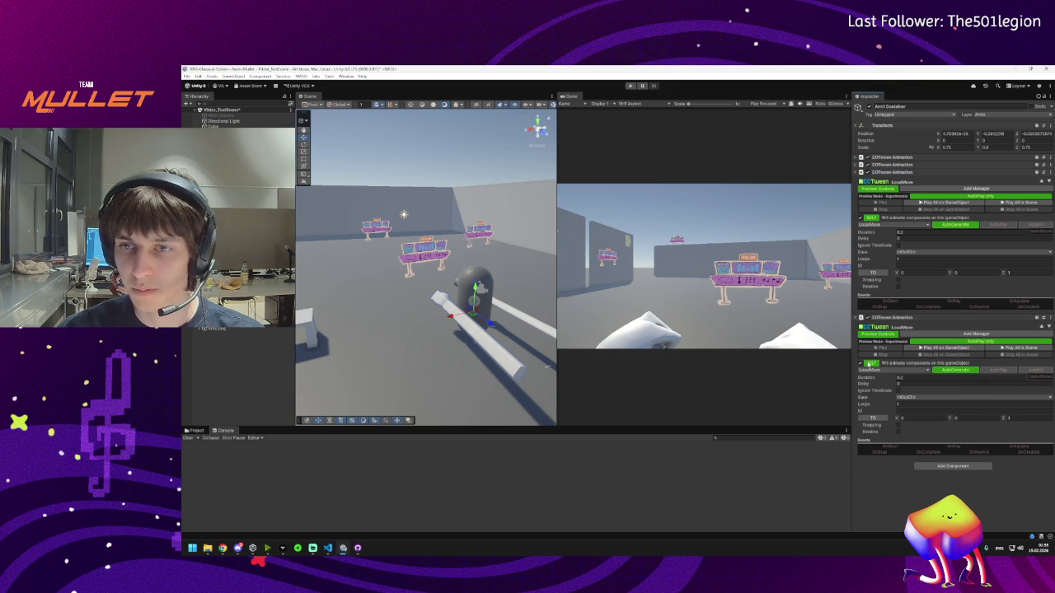
click(868, 364)
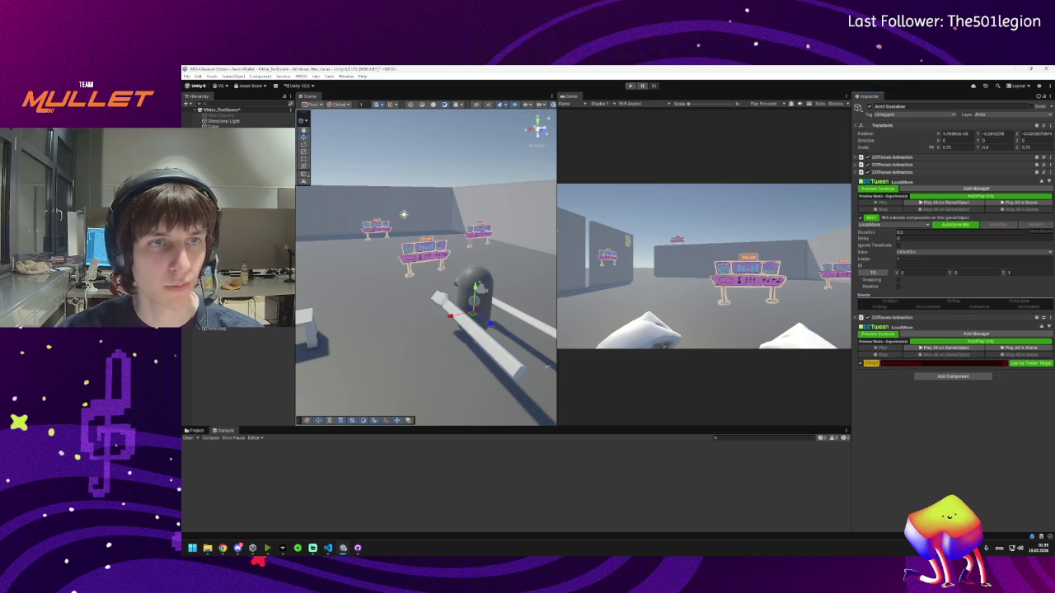
drag(215, 328, 906, 364)
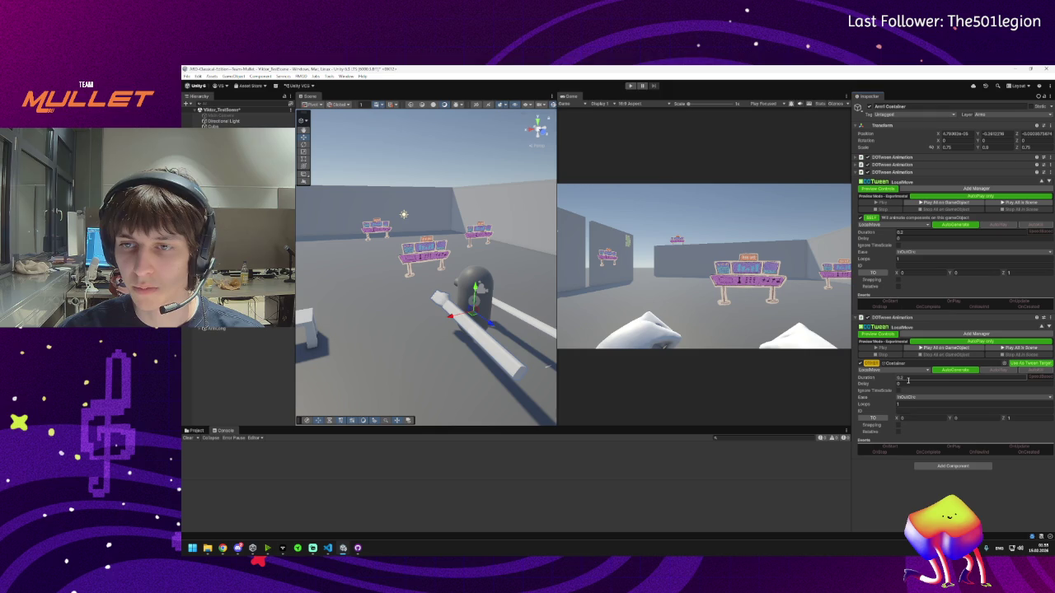
- Set the new LocalMove tween's To Z to -1 and preview all the tweens
click(1019, 420)
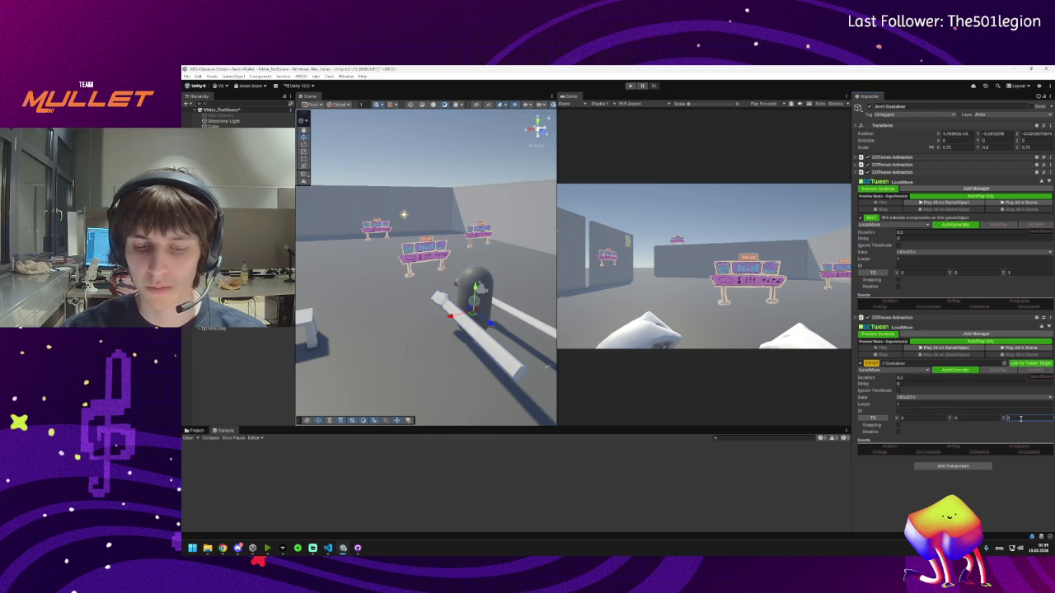
text(-1)
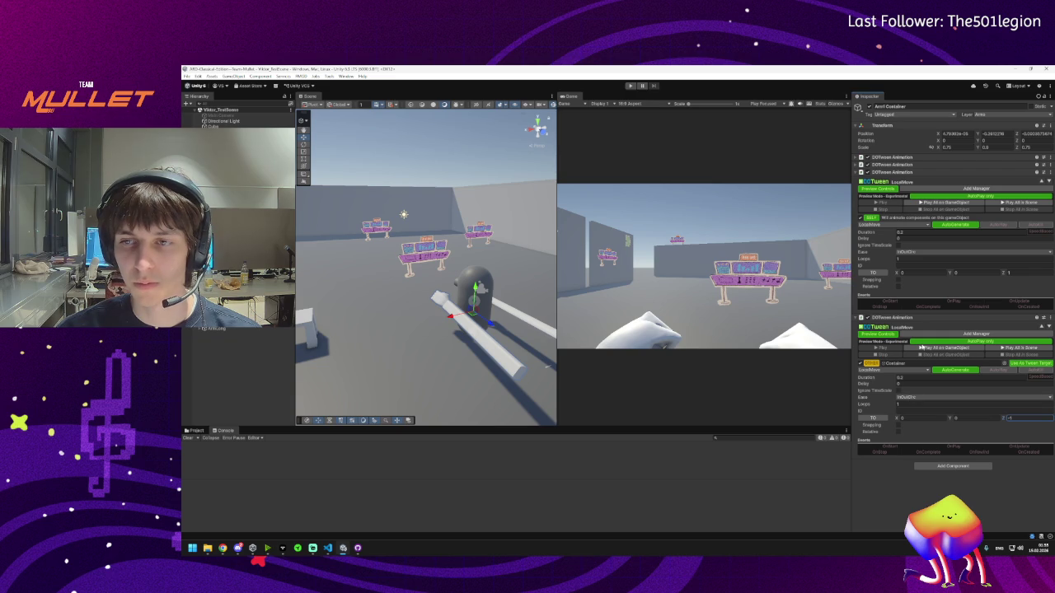
click(936, 348)
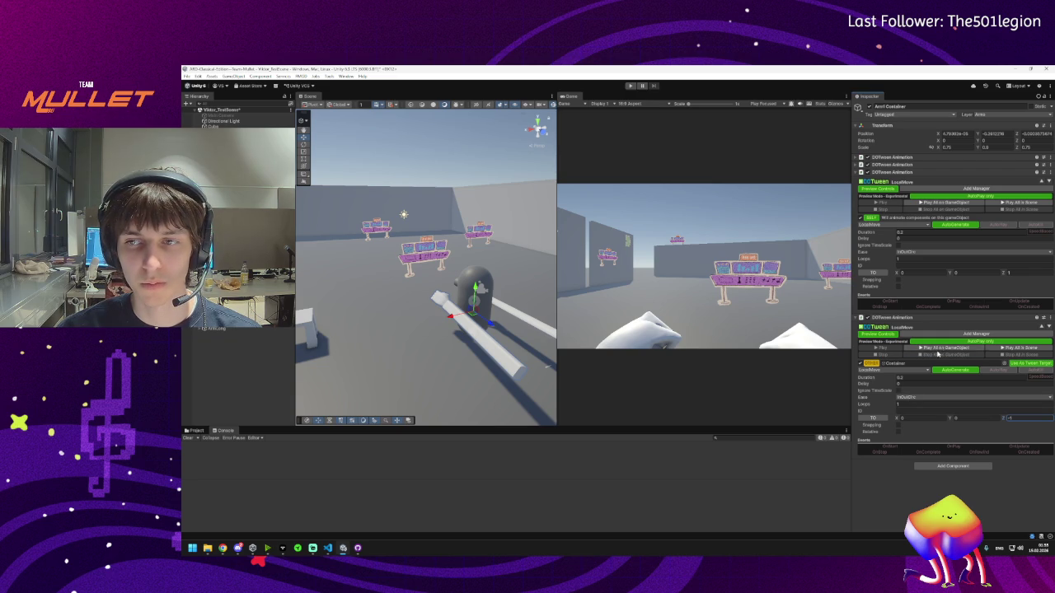
- Enable AutoPlay on two tweens and expand both ShakePosition tweens' settings
click(993, 371)
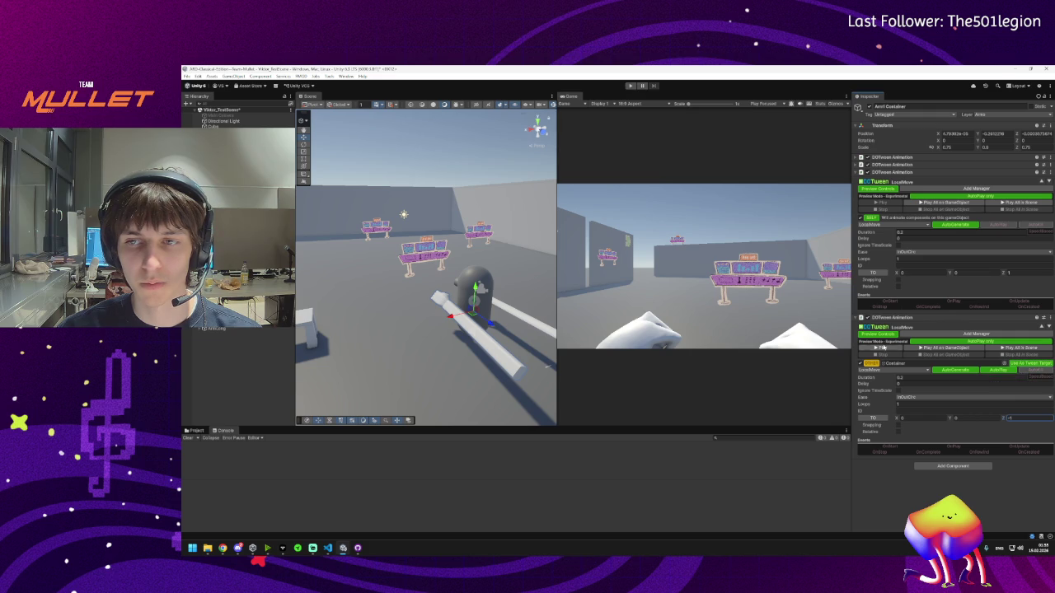
click(997, 225)
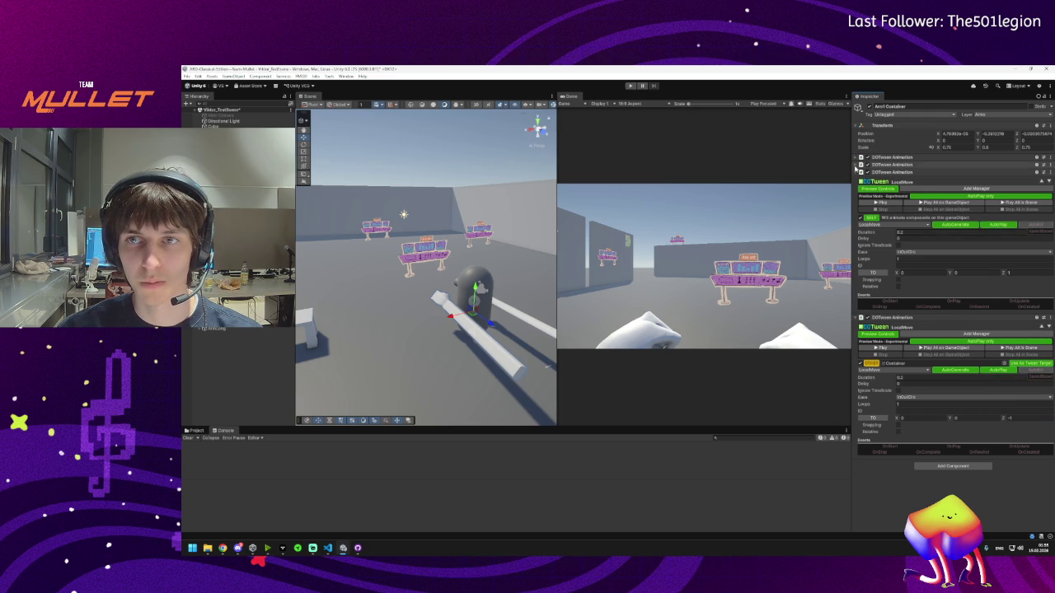
click(856, 163)
click(856, 157)
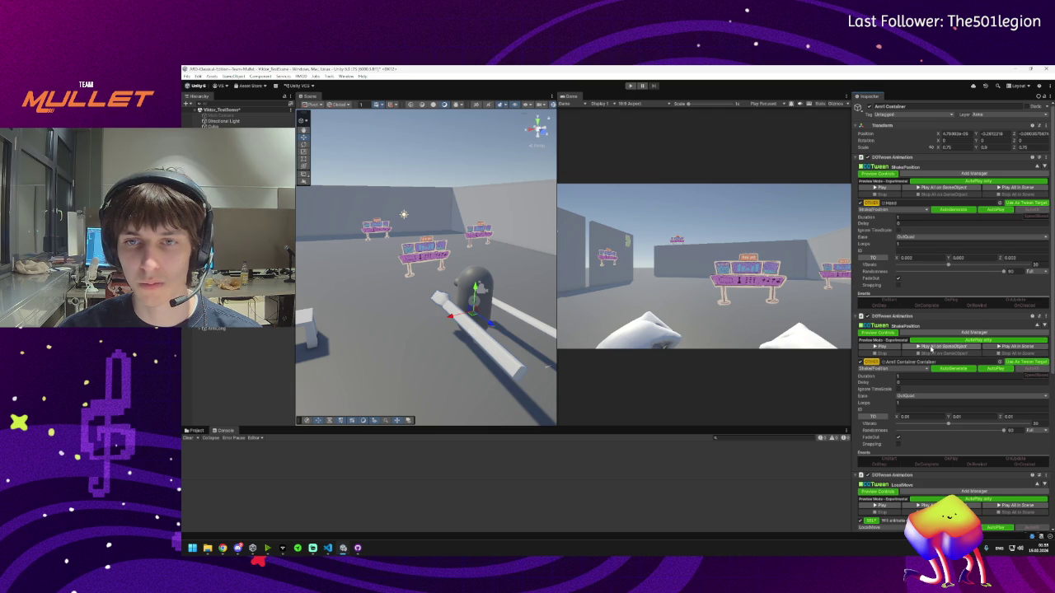
- Preview the punch tweens on the hand with Play All, then stop the preview
click(931, 350)
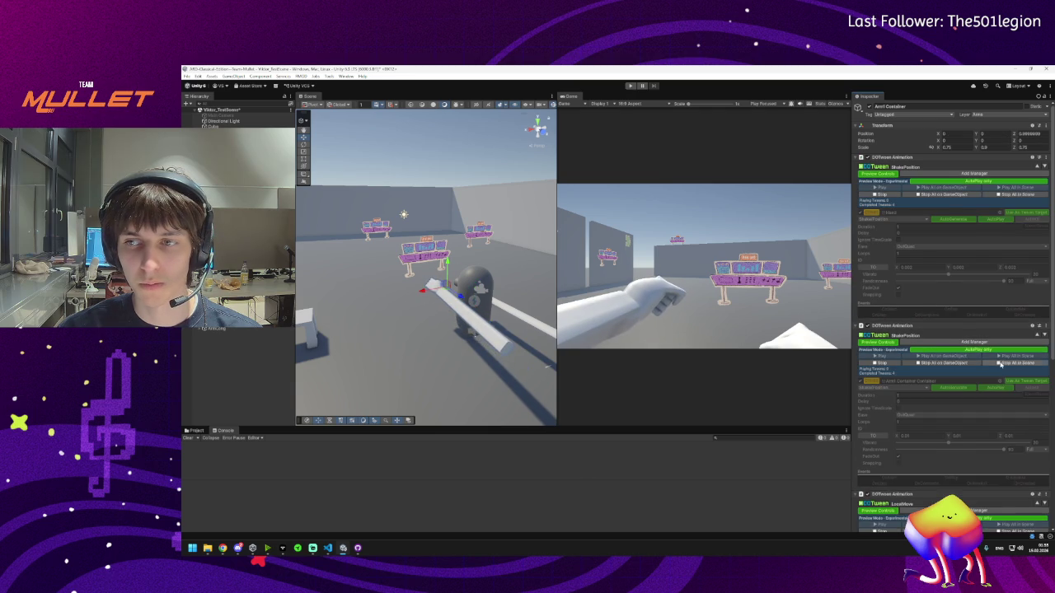
click(1020, 362)
scroll(979, 367, down, 1)
scroll(980, 368, up, 1)
- Turn AutoPlay off on both shake tweens and both LocalMove tweens
click(995, 368)
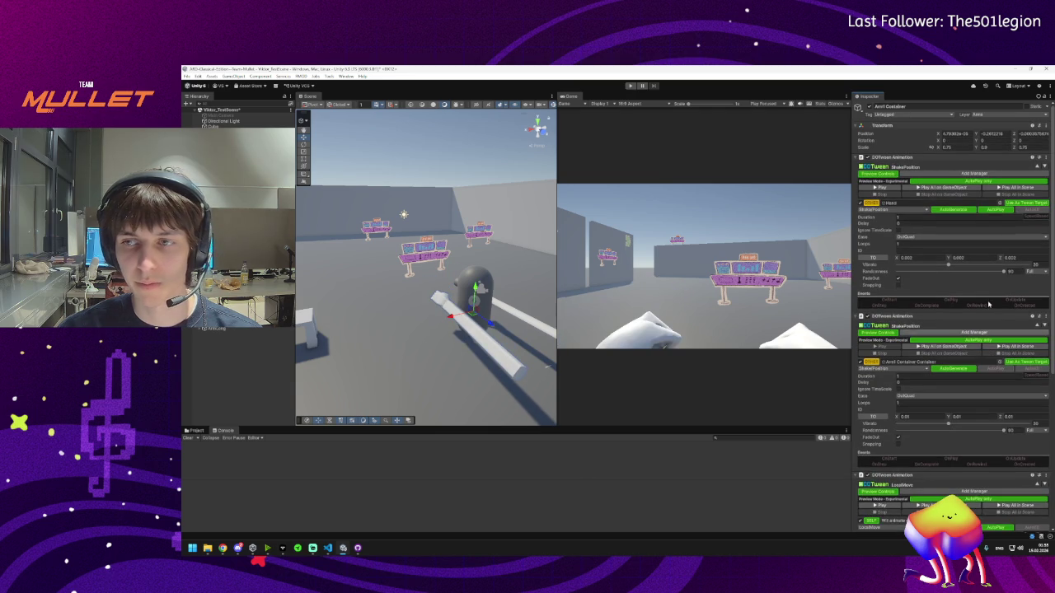
click(995, 209)
scroll(992, 280, down, 5)
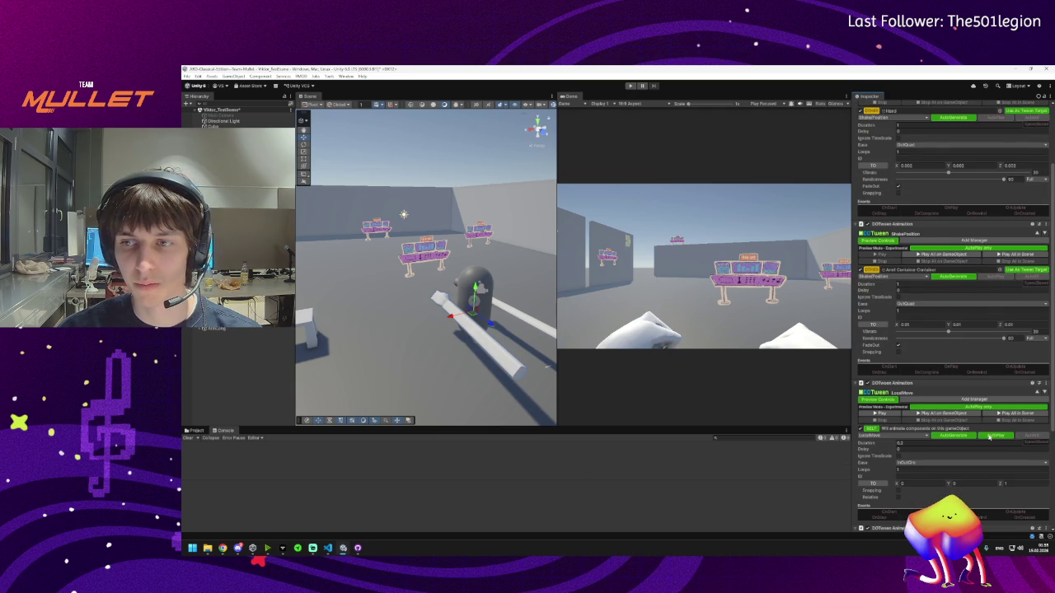
click(991, 435)
scroll(988, 433, down, 8)
click(982, 426)
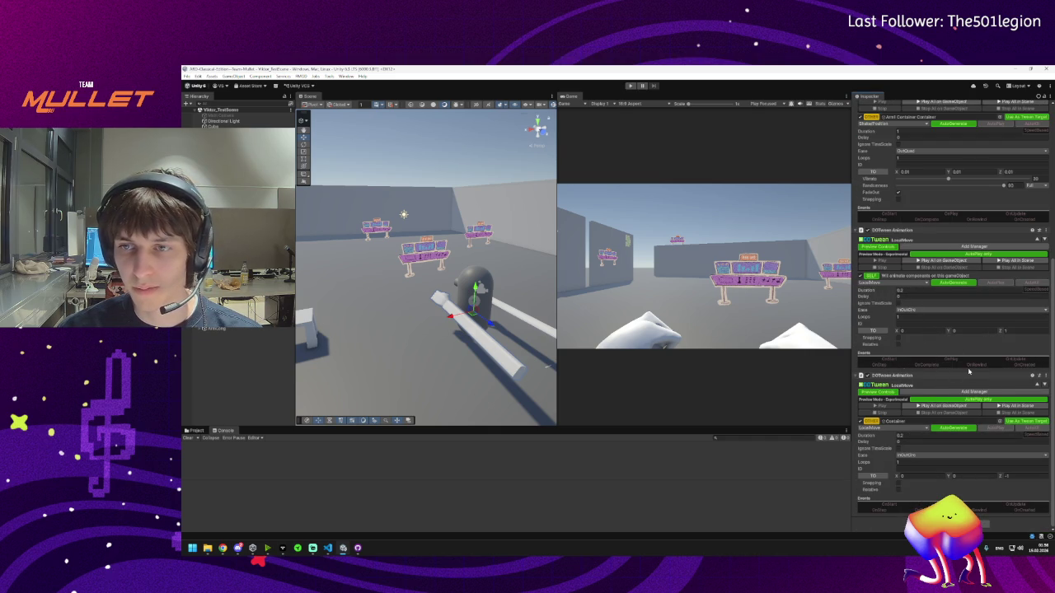
- Add an On Complete event entry, set the last tween's duration to 1, and preview
click(934, 367)
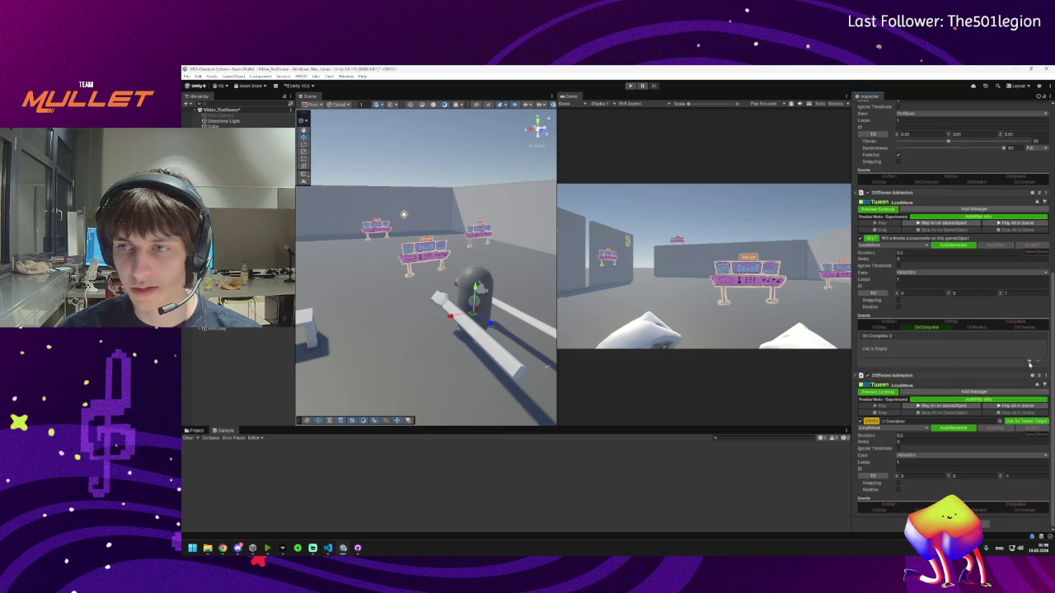
click(897, 359)
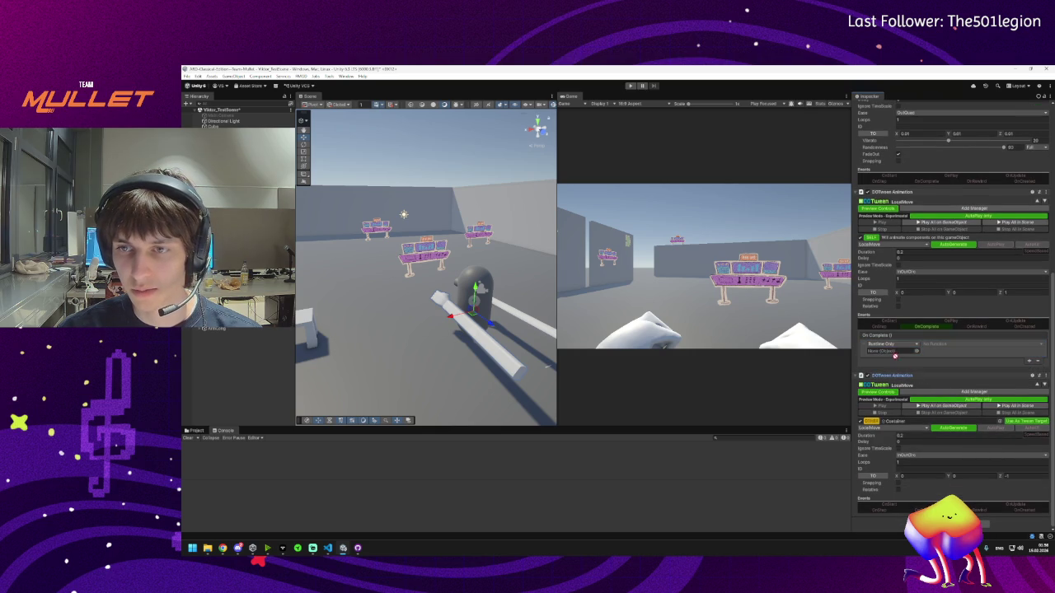
click(918, 434)
text(1)
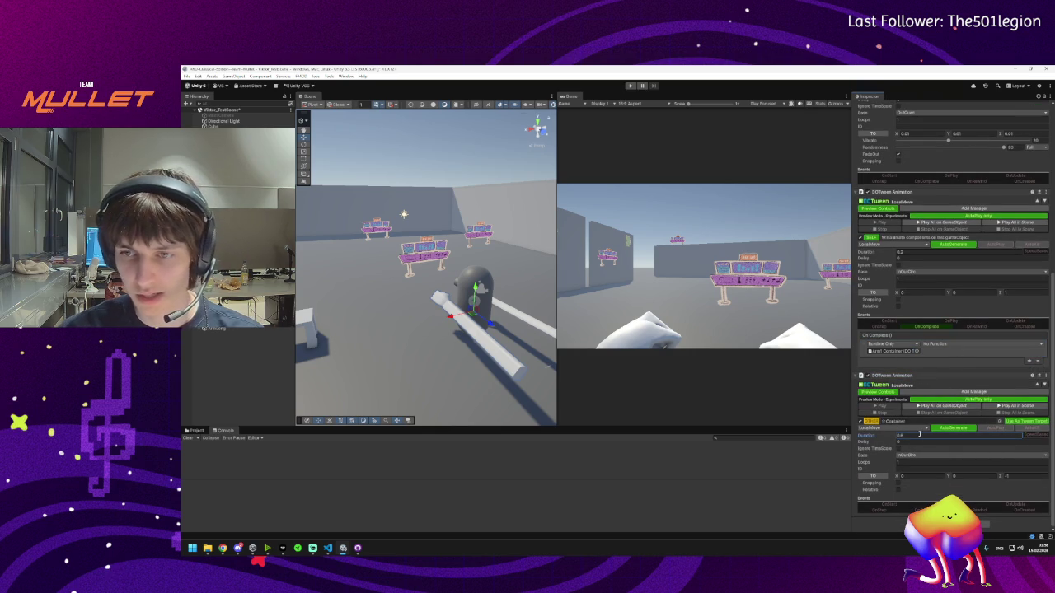
click(945, 407)
click(941, 407)
click(947, 407)
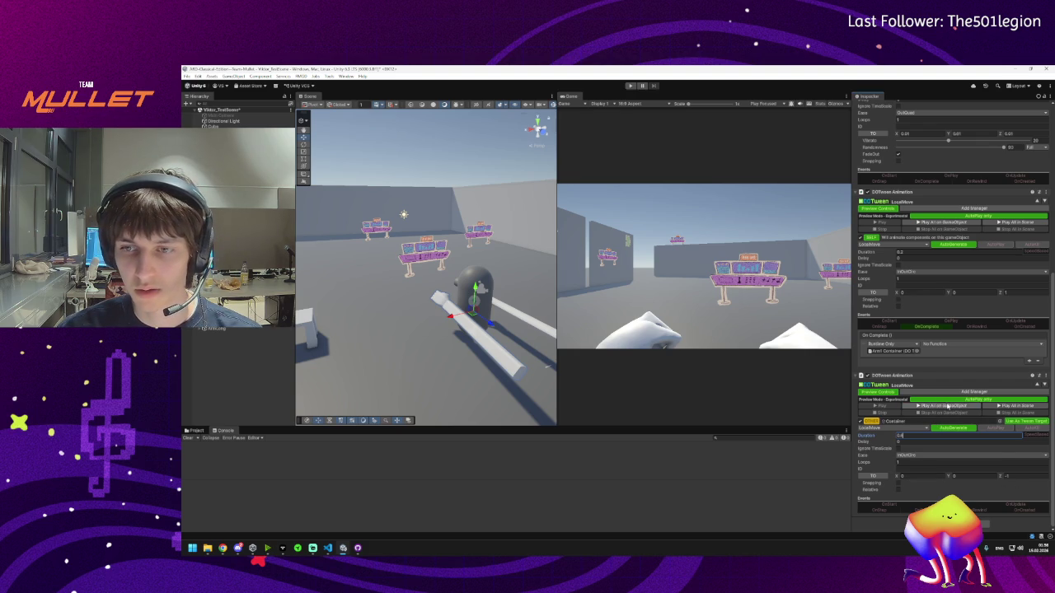
- Make On Complete call DOTweenAnimation.DOPlay, then run the game to test the punch
click(928, 346)
mouse_move(947, 400)
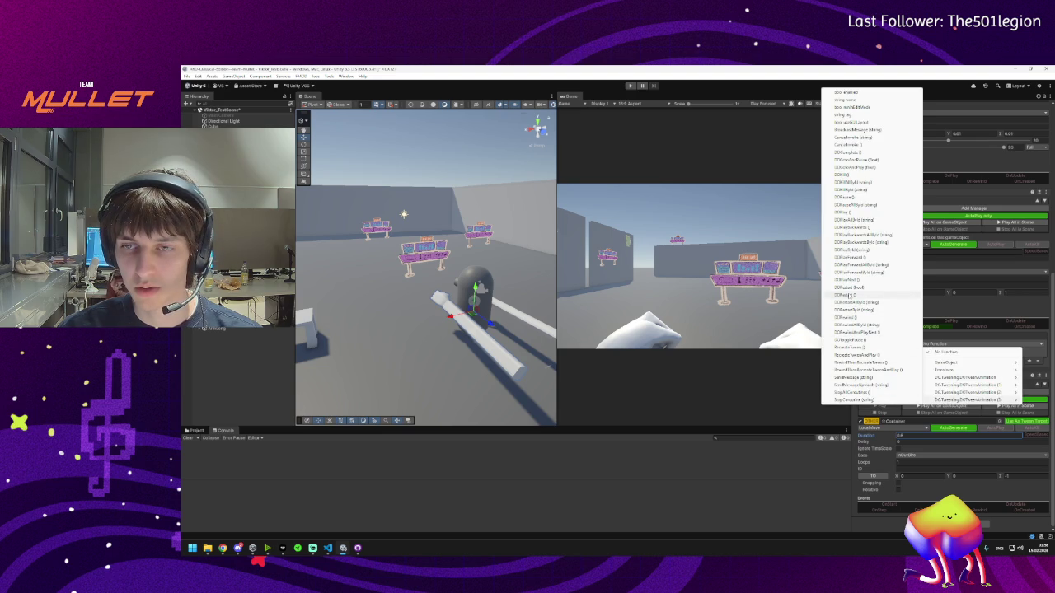
click(849, 212)
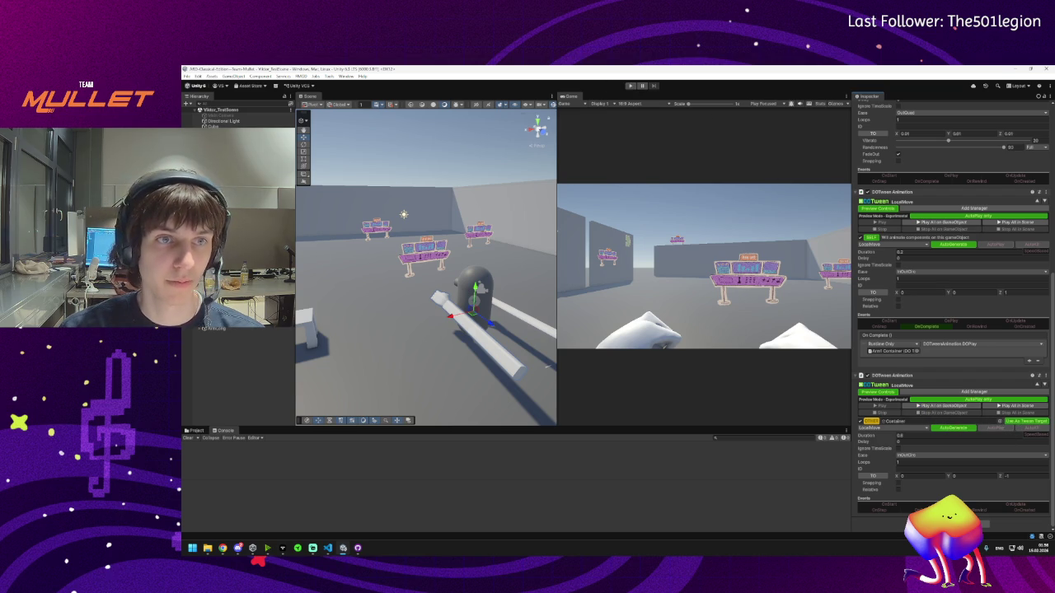
click(631, 86)
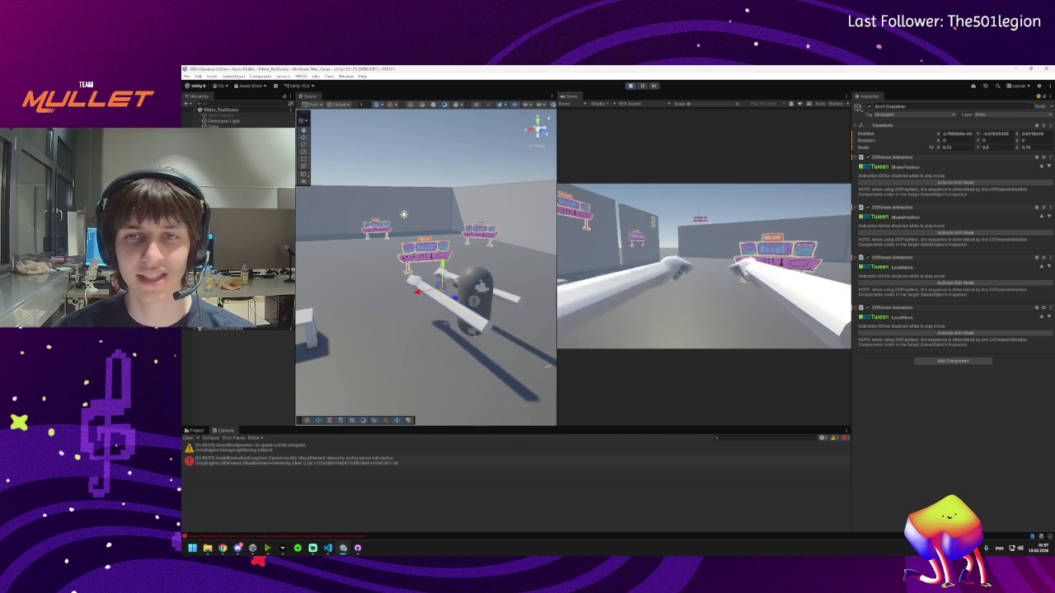
key(super)
- Exit play mode and copy the second LocalMove DOTween Animation component
click(631, 85)
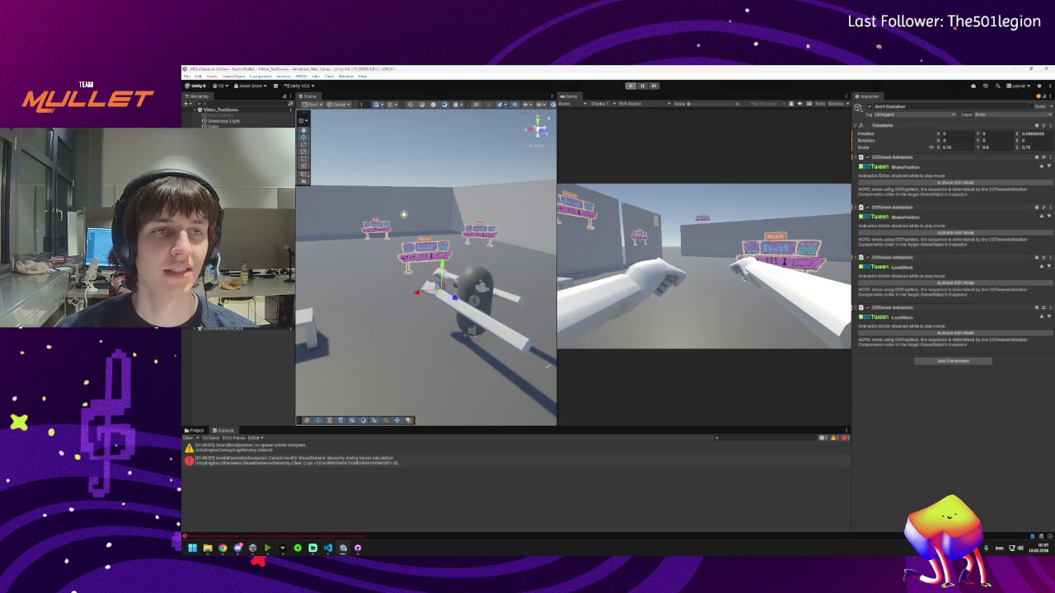
scroll(922, 305, down, 7)
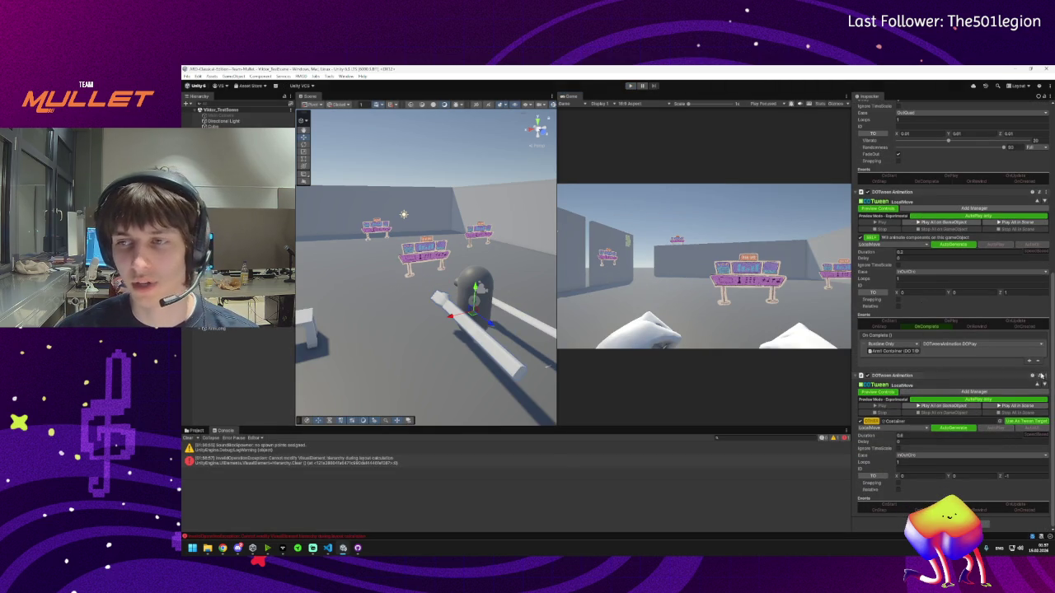
right_click(989, 376)
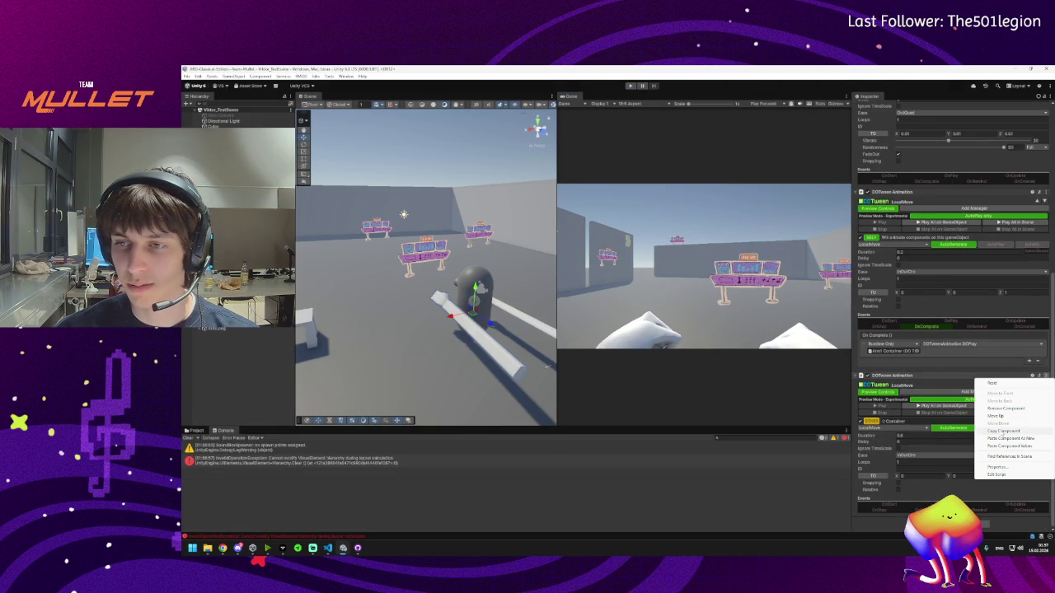
click(1003, 431)
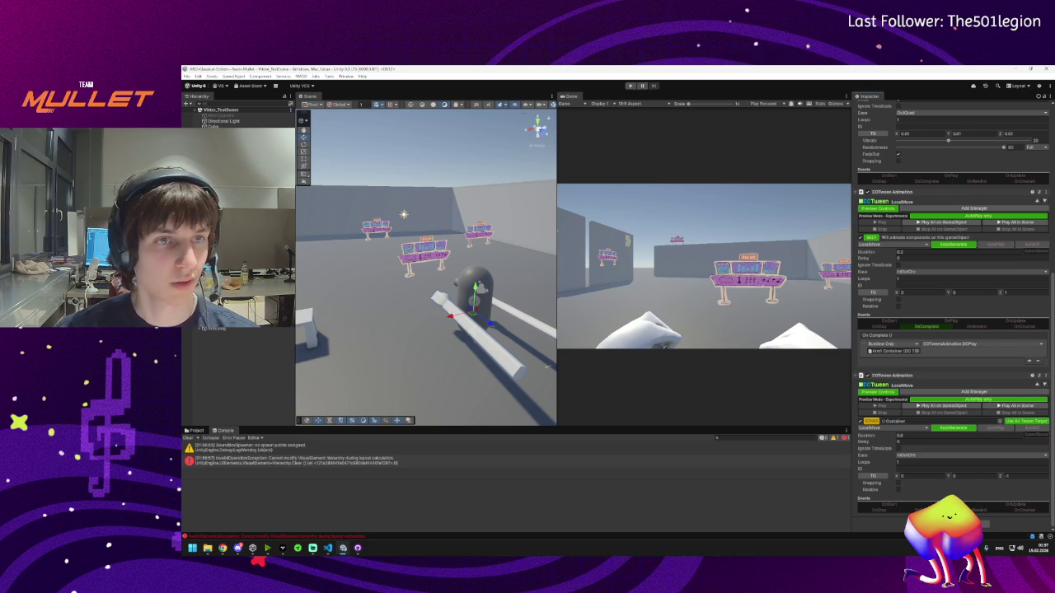
scroll(954, 272, up, 4)
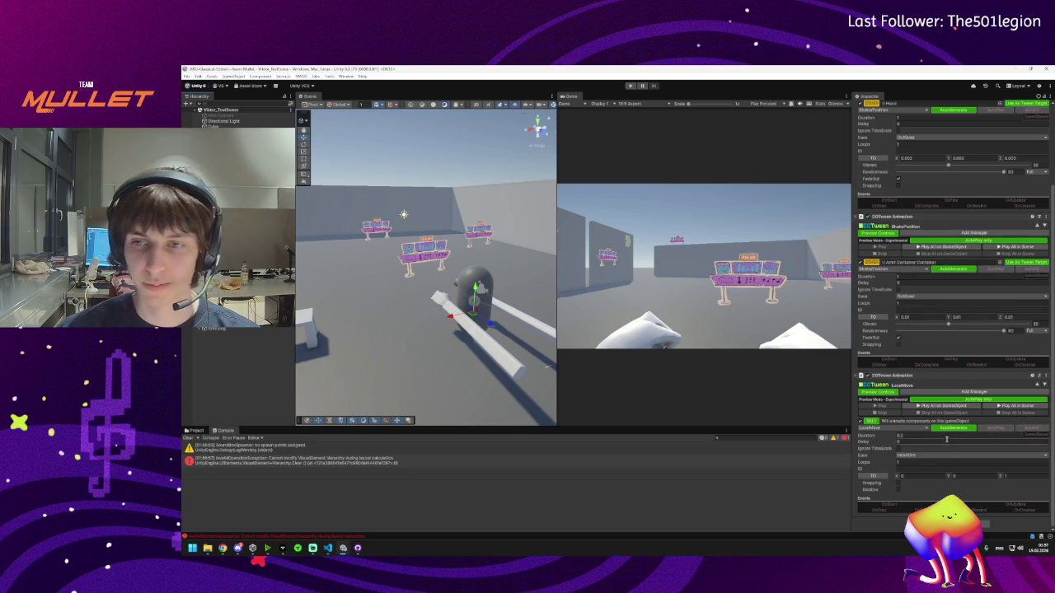
- Paste the copied component values onto the other LocalMove tween
click(1045, 375)
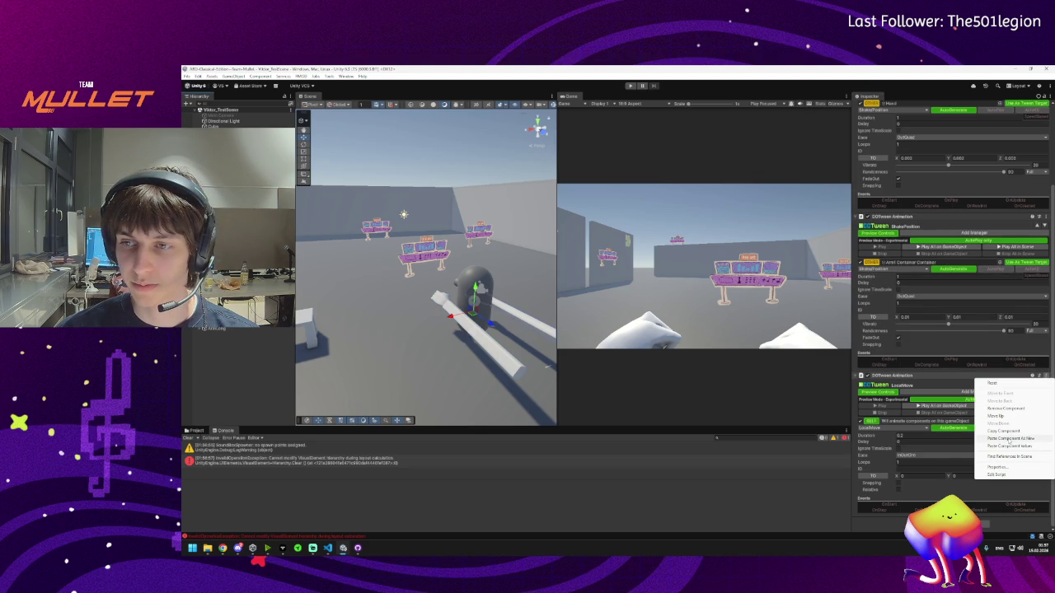
click(1009, 445)
scroll(1009, 446, down, 3)
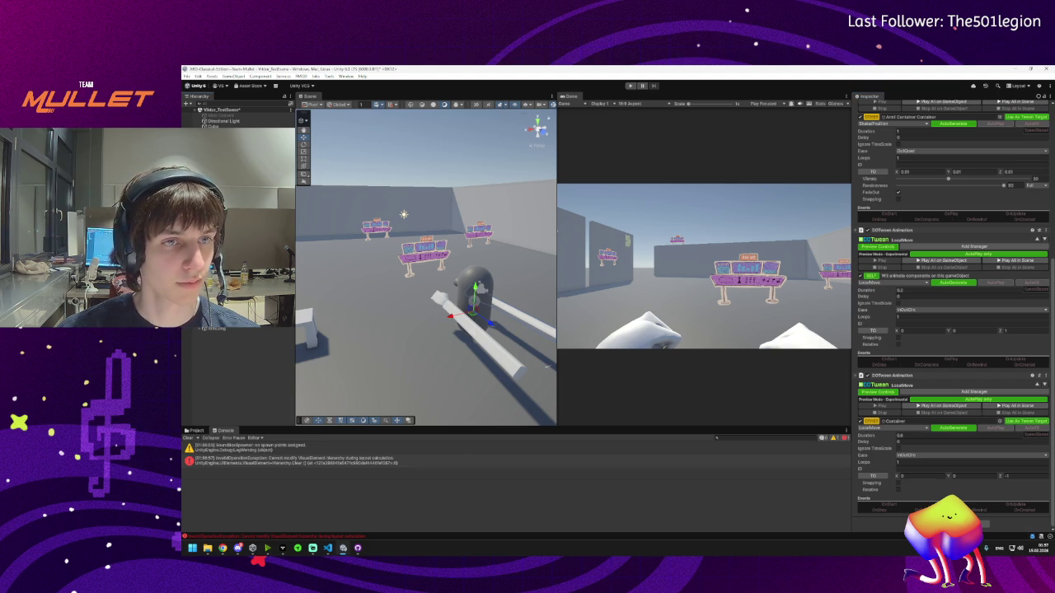
- Create an empty object named Container and reset its Transform to the origin
right_click(220, 358)
click(246, 357)
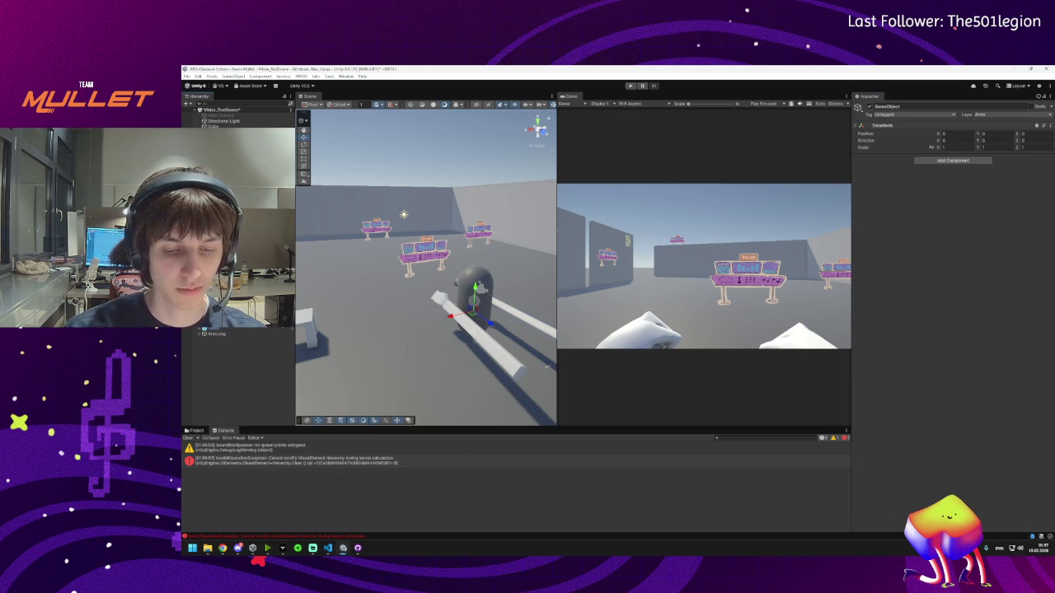
key(Return)
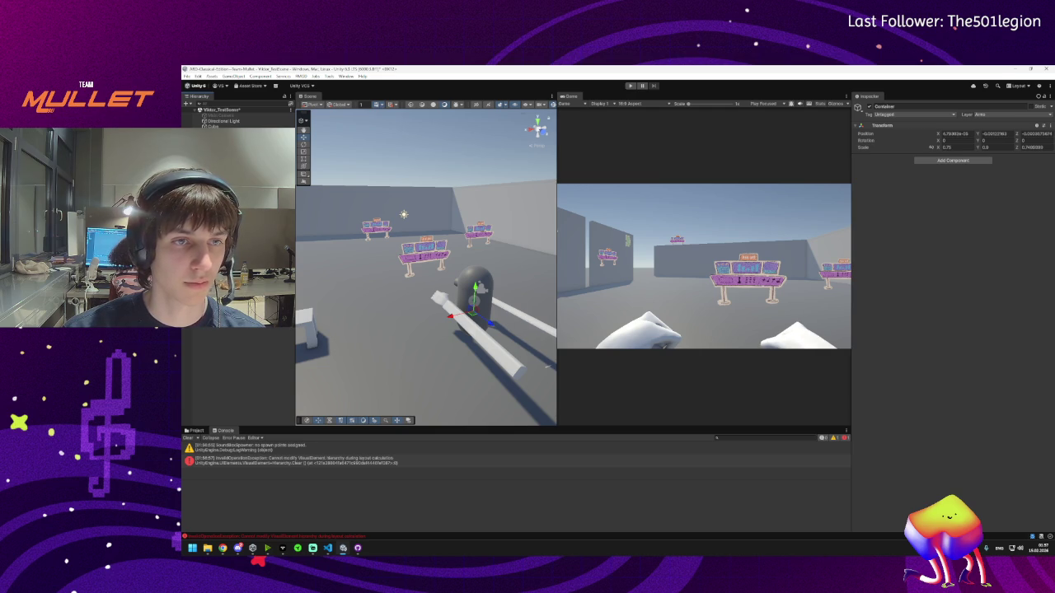
click(231, 206)
click(230, 206)
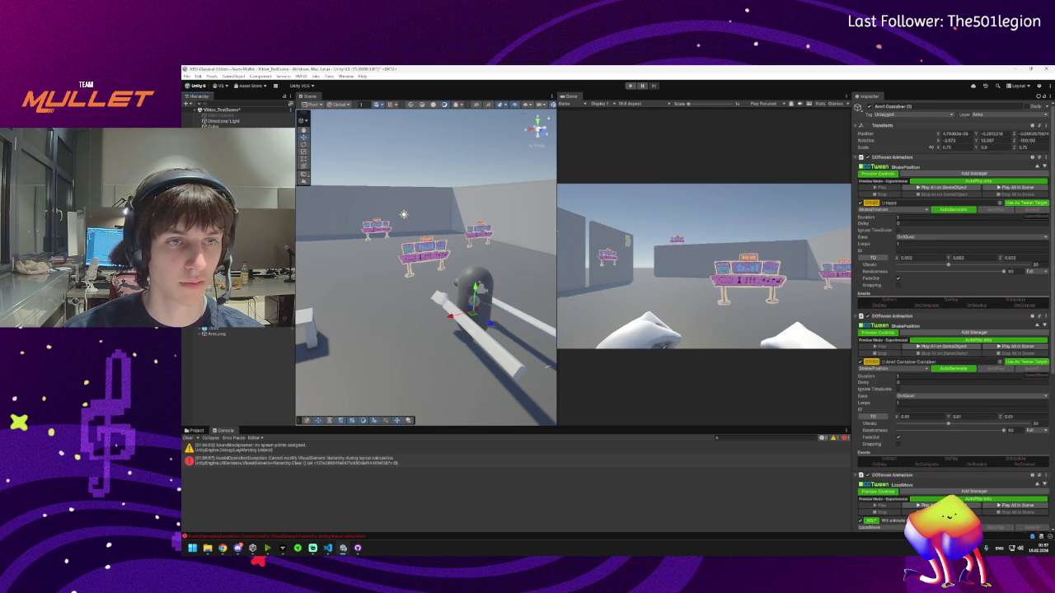
click(231, 206)
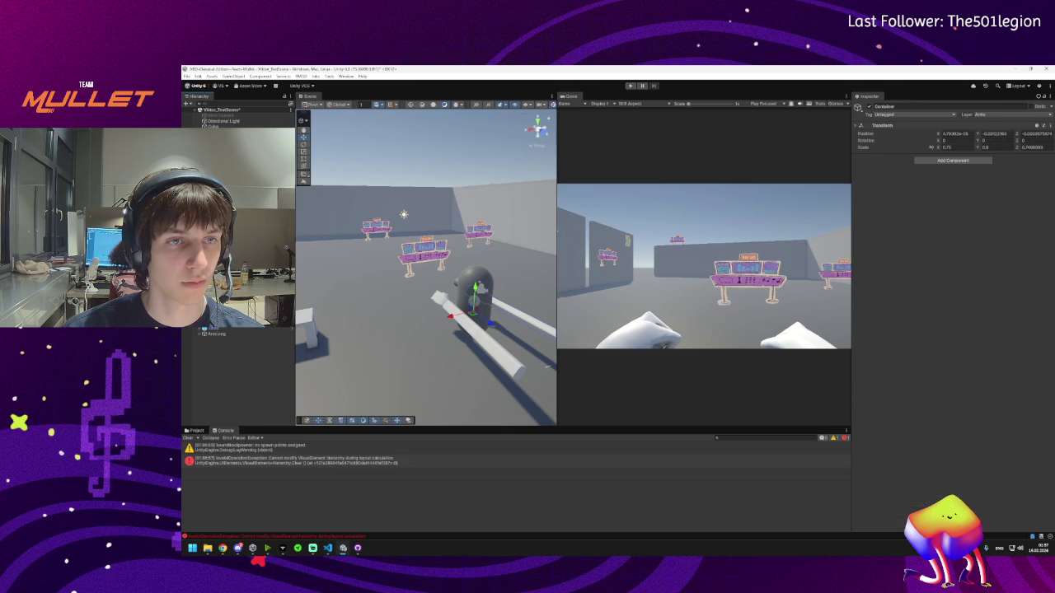
right_click(882, 124)
click(890, 115)
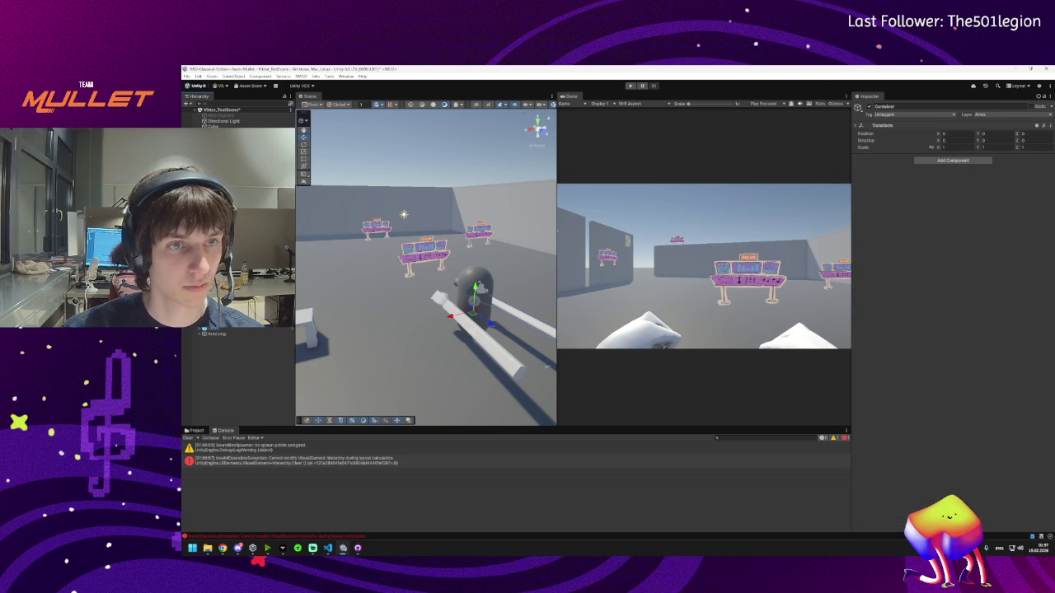
- Start the game and click into the Game view to control the player
key(ctrl+v)
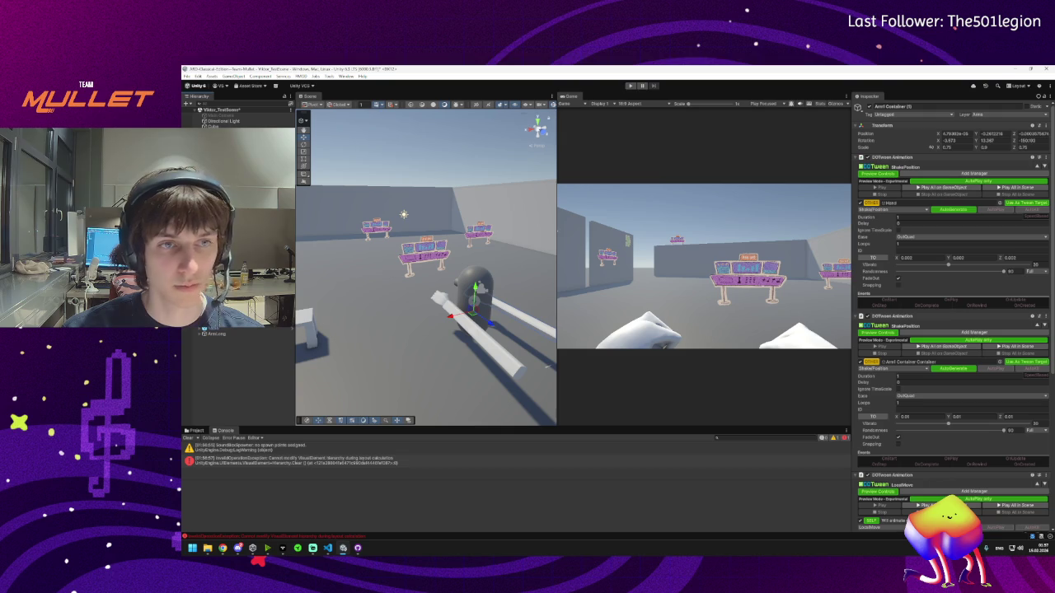
scroll(962, 438, down, 2)
scroll(963, 438, down, 3)
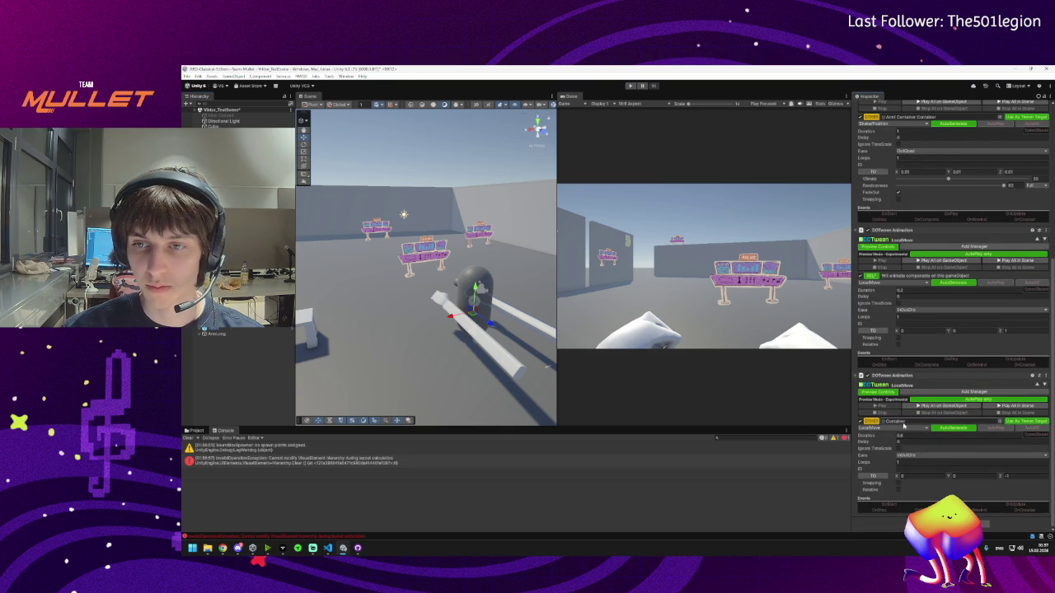
click(631, 85)
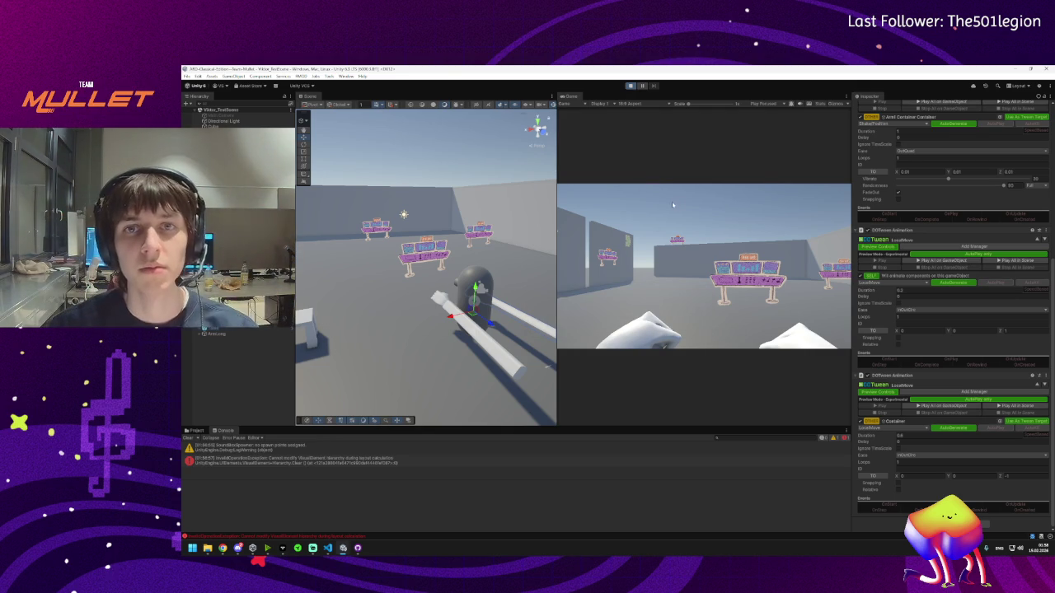
click(700, 243)
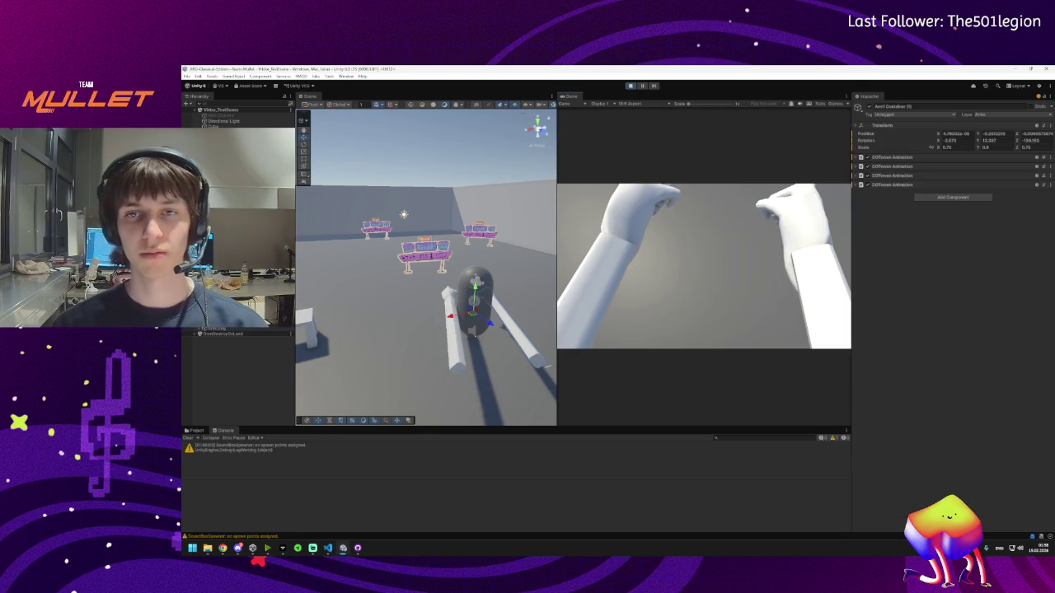
- Walk the player around to test the punching arms, then exit play mode
key(a)
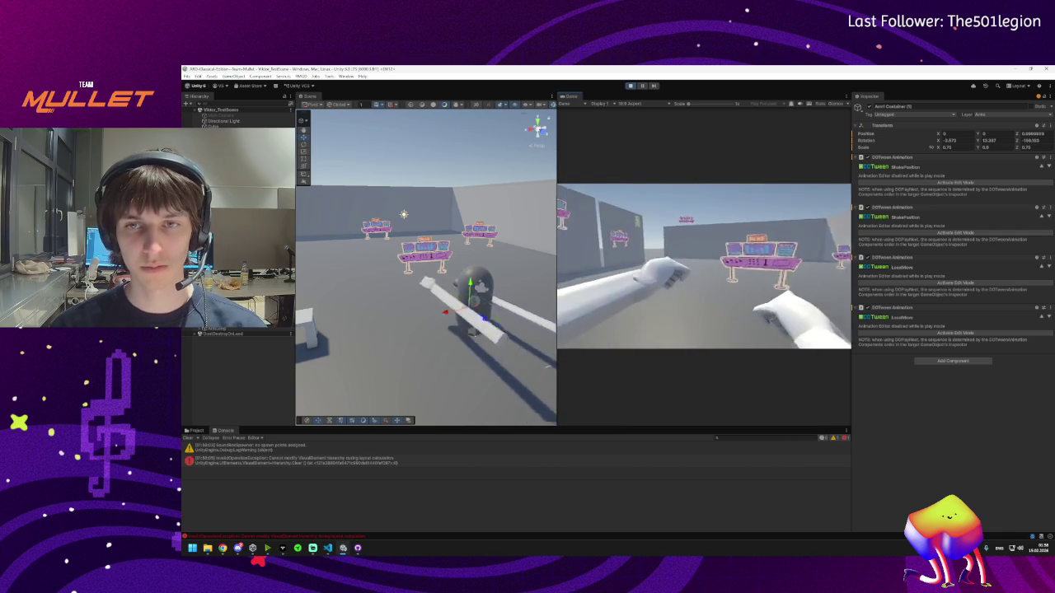
key(a)
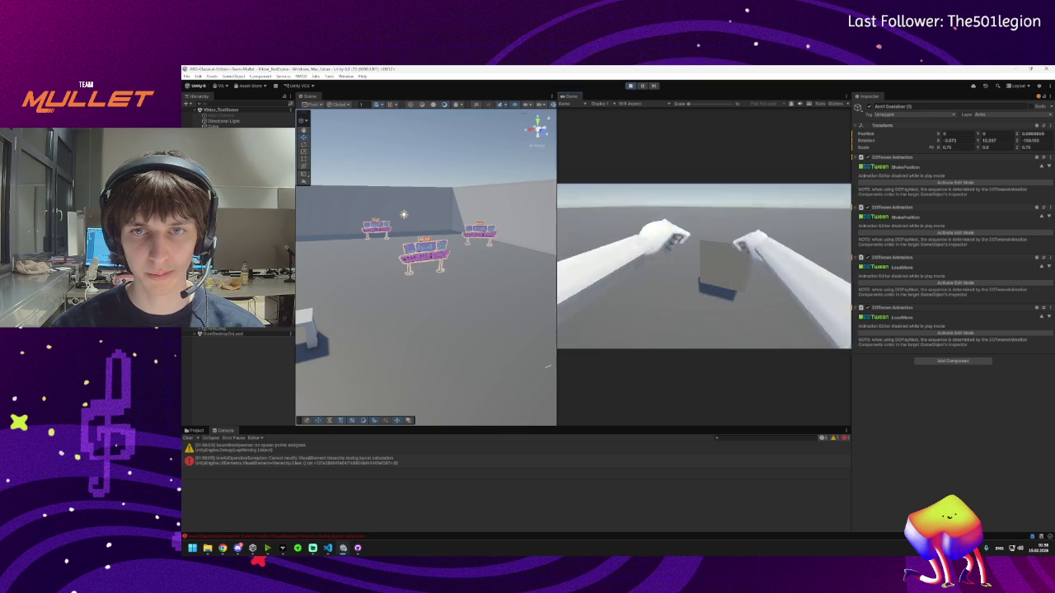
key(super)
click(631, 85)
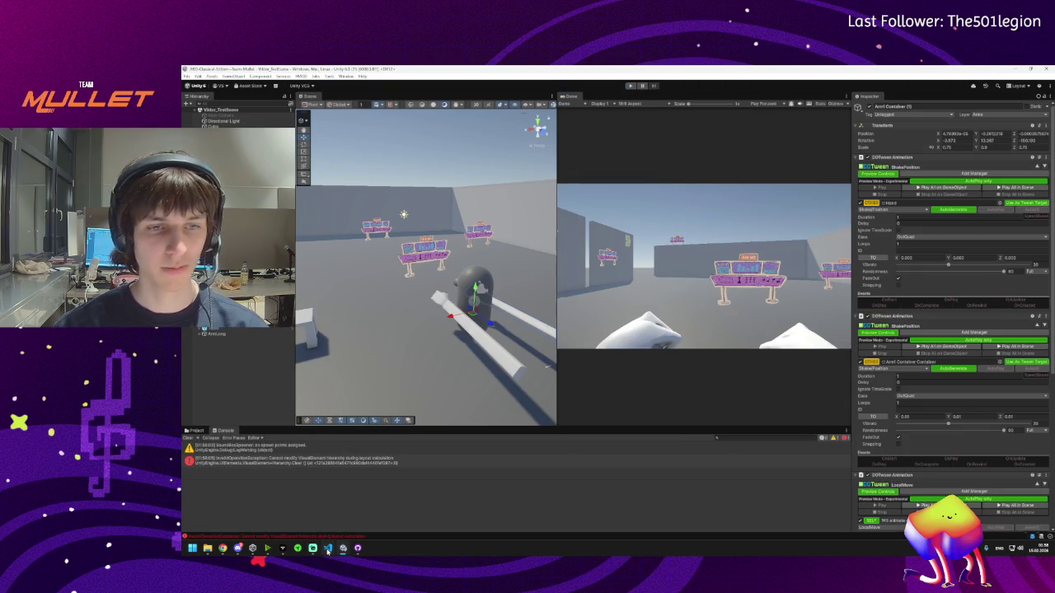
- Select the arm containers and collapse all four DOTween Animation components
mouse_move(328, 551)
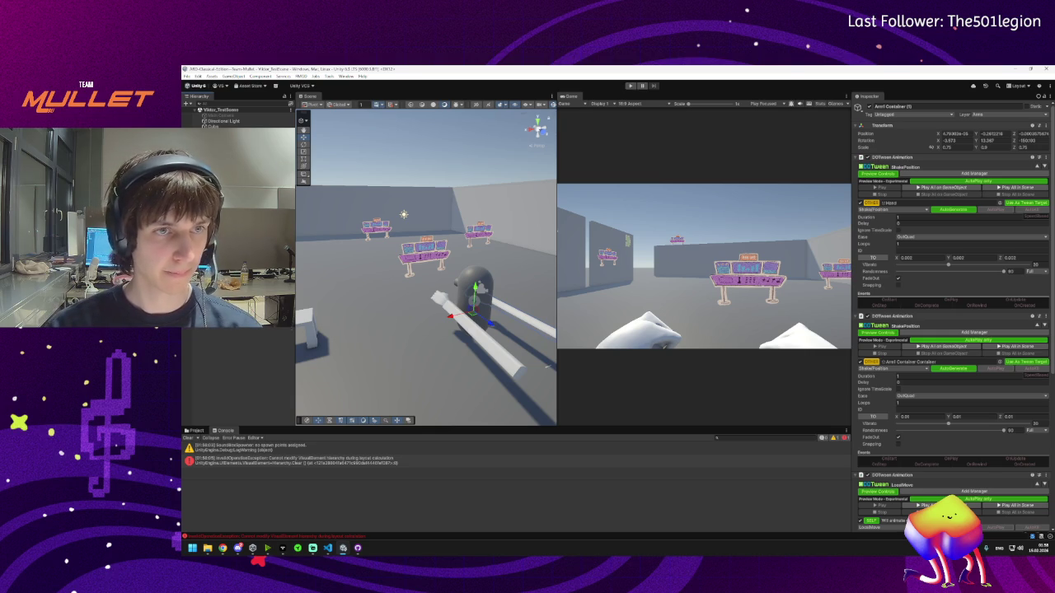
ctrl+click(473, 311)
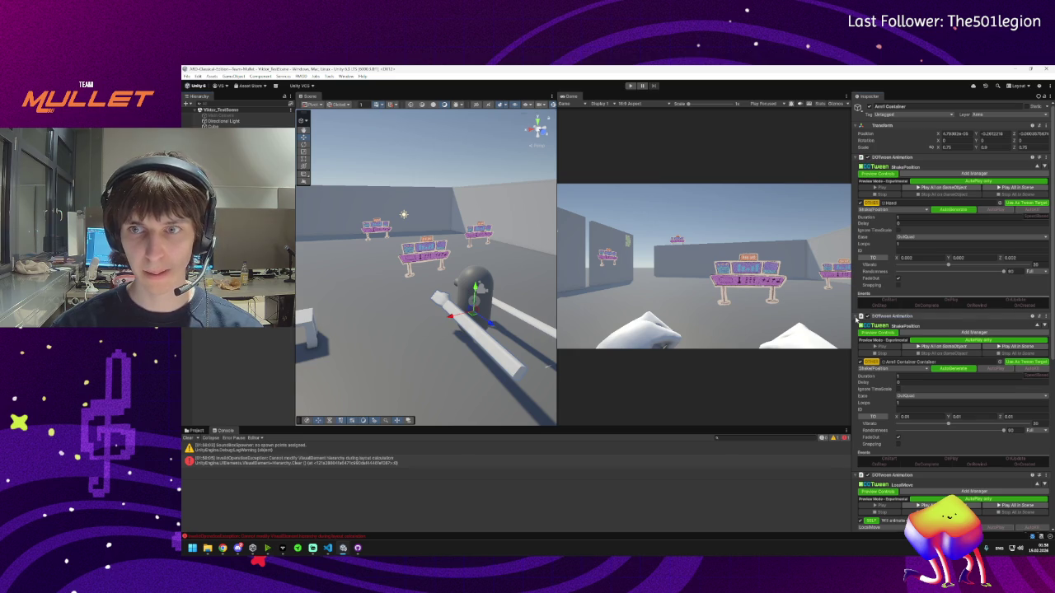
click(861, 316)
click(860, 323)
click(860, 331)
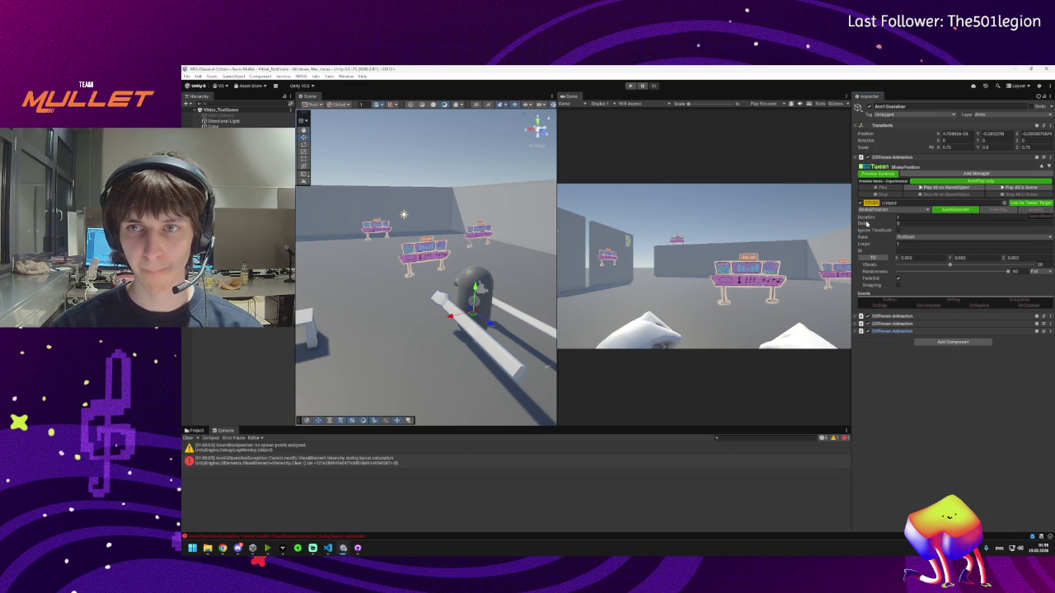
click(860, 157)
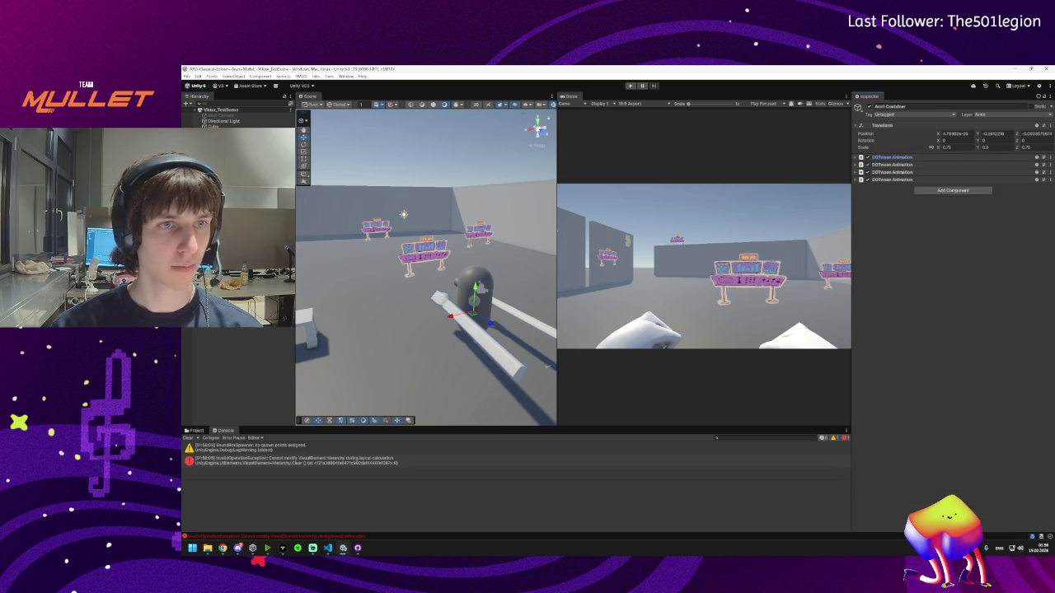
- Rename the Meshes object to Arms
click(476, 297)
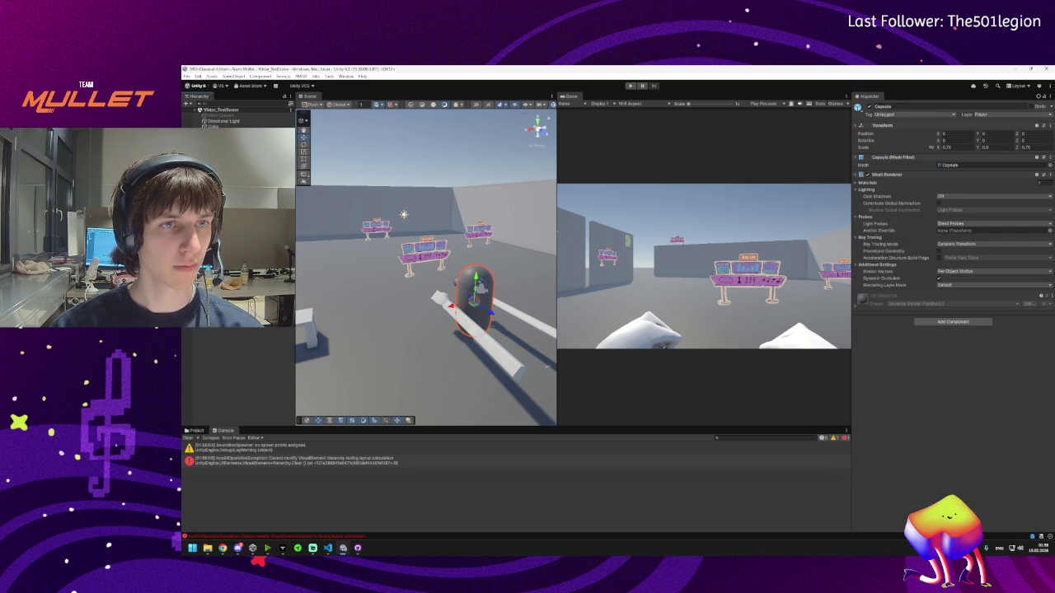
click(476, 296)
double_click(895, 105)
text(Arms)
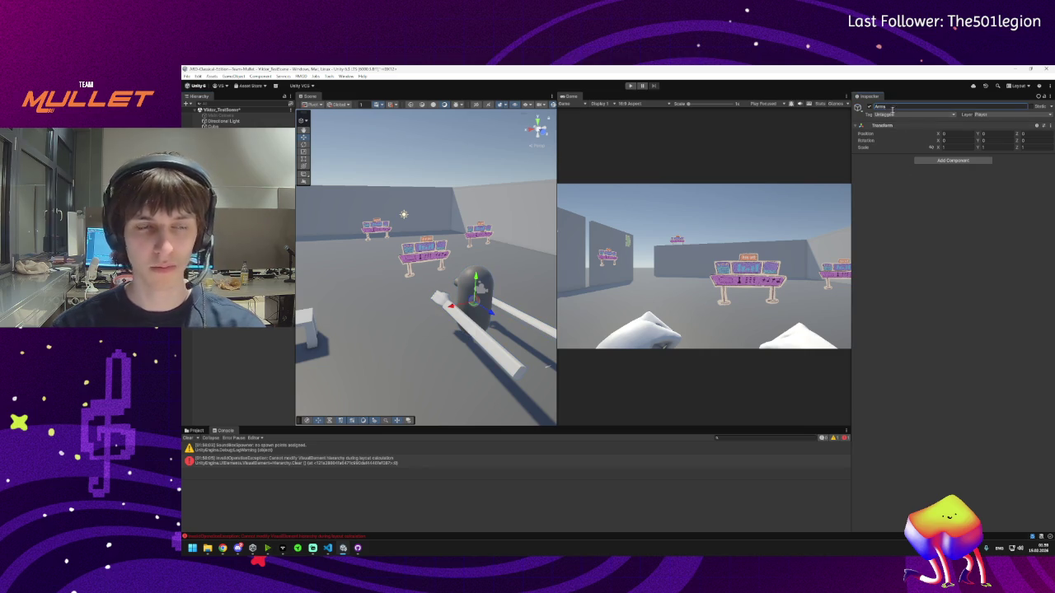
- Name the container Arms, open Assets > Prefabs, and make Arms a prefab
click(230, 173)
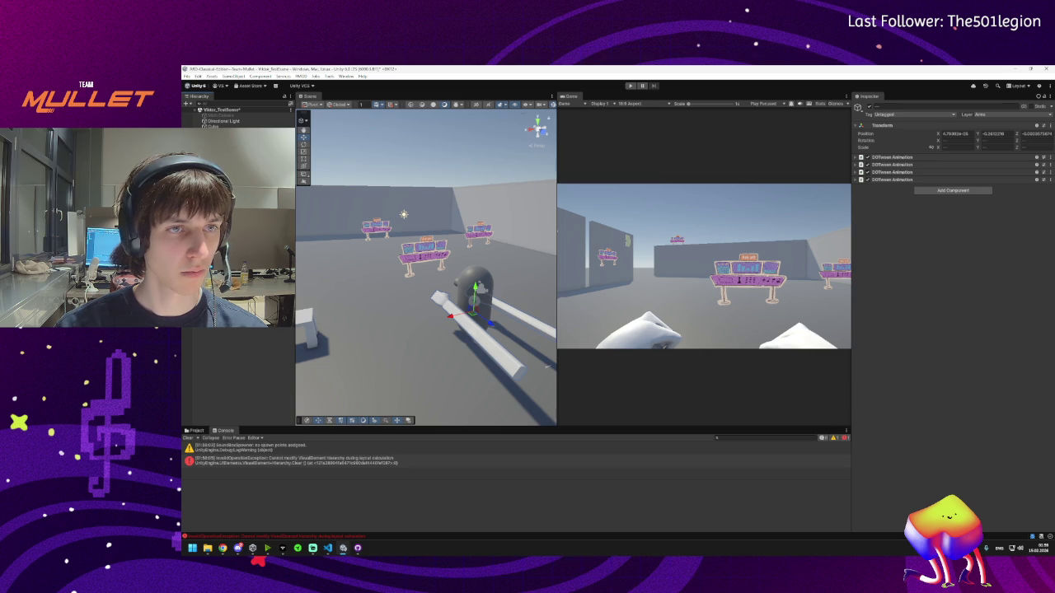
click(195, 431)
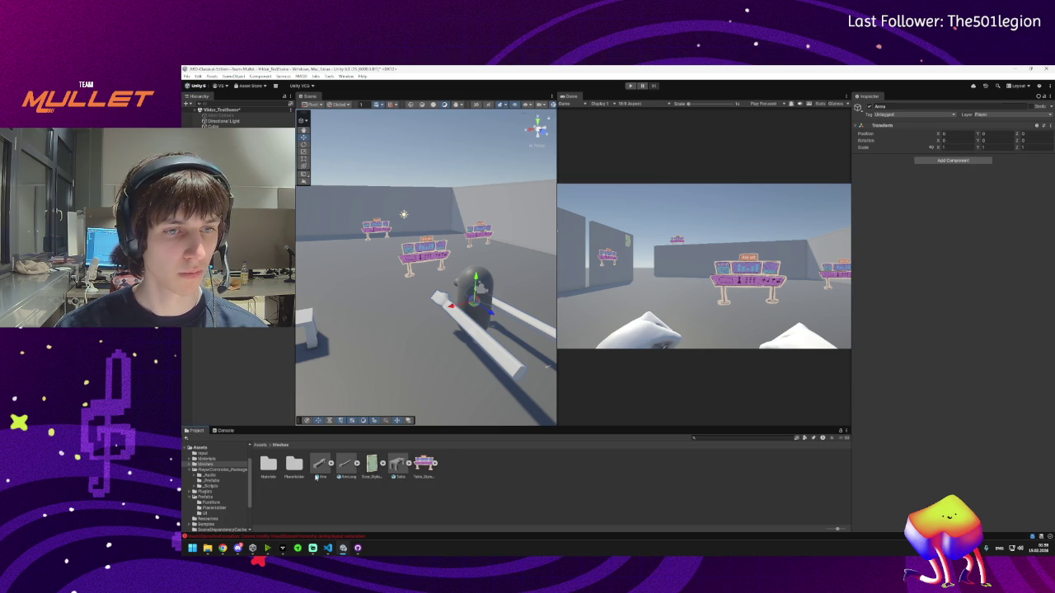
click(261, 446)
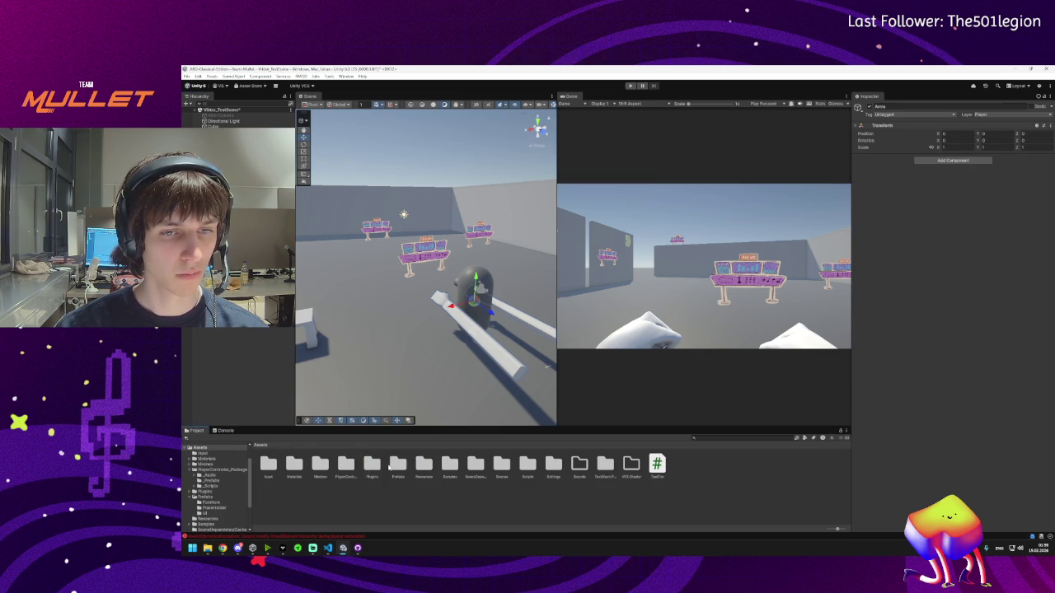
double_click(398, 464)
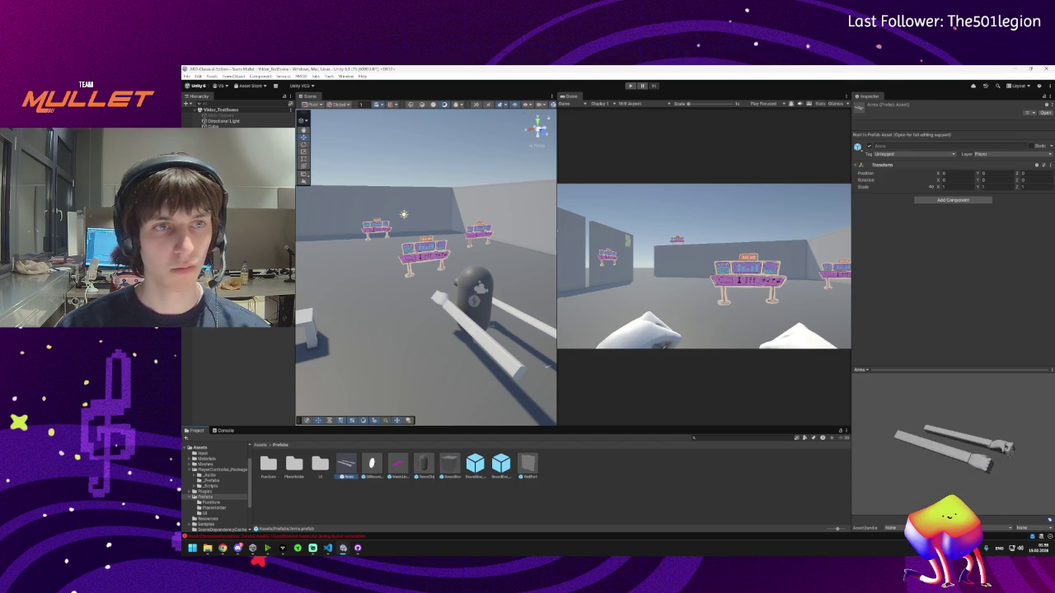
click(474, 301)
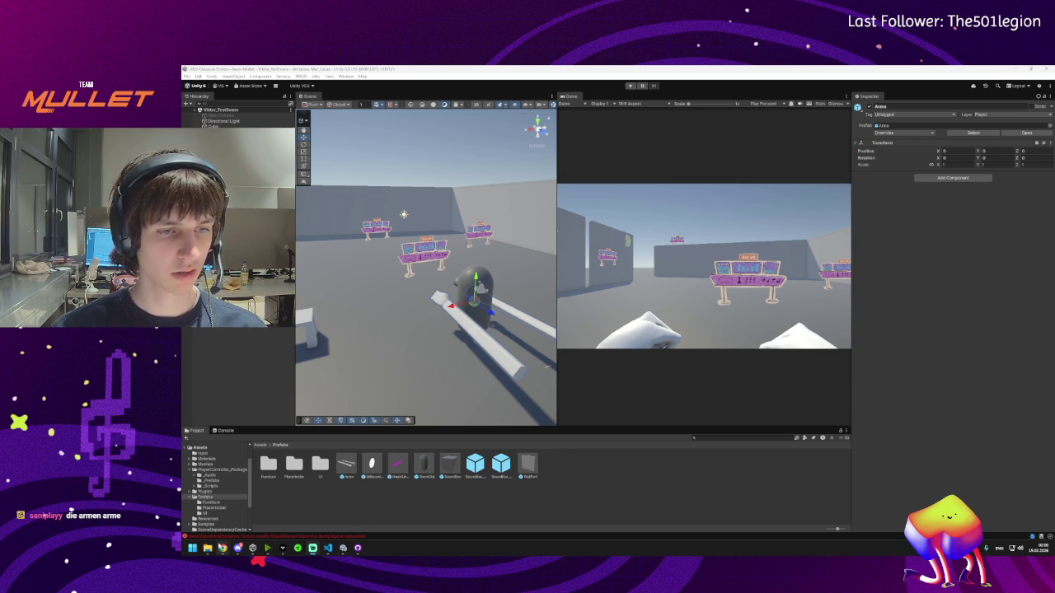
- Switch to the Chrome browser window from the taskbar
mouse_move(222, 548)
click(280, 515)
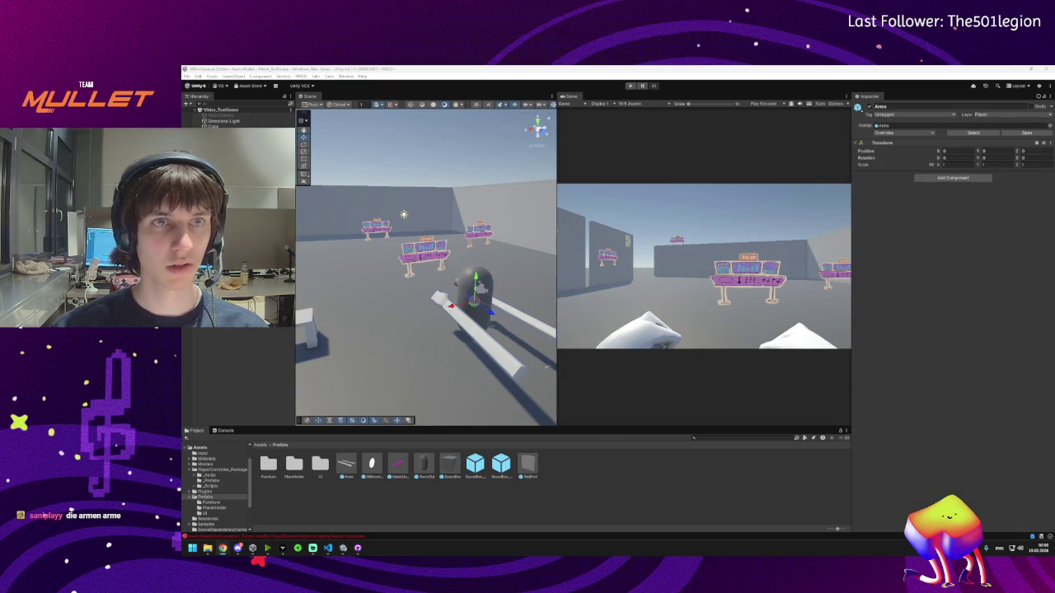
mouse_move(283, 548)
click(259, 515)
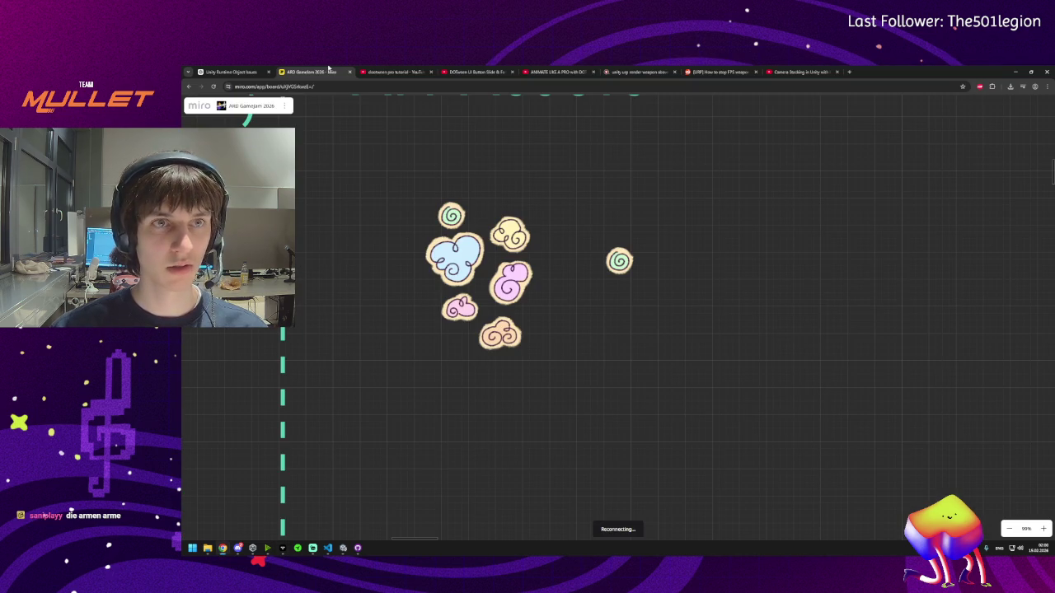
- Ask ChatGPT why the weapon rotates sideways but not up and down, then return to Unity
click(235, 72)
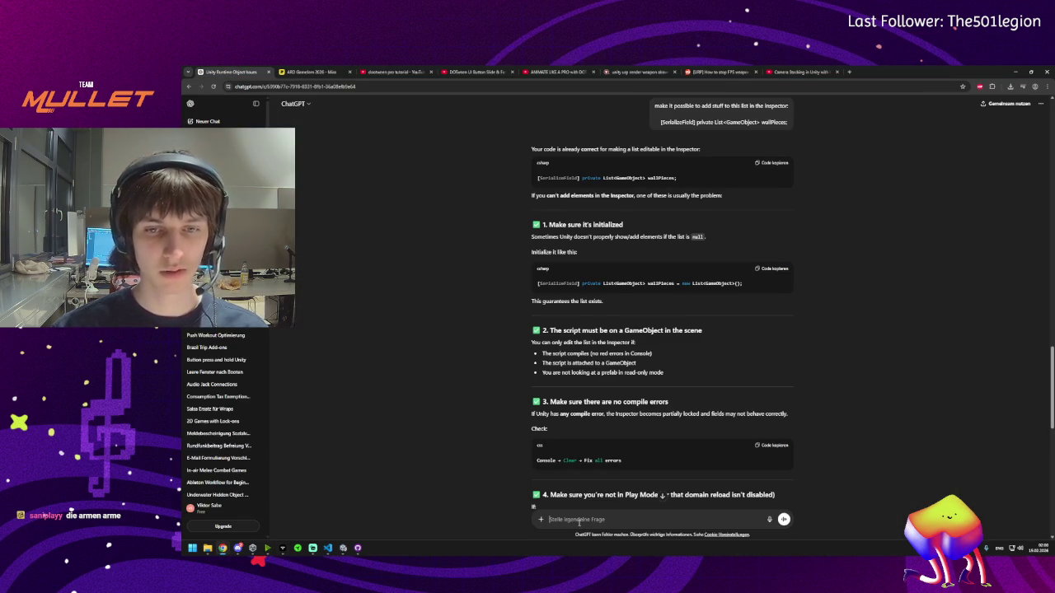
text(look up and dow)
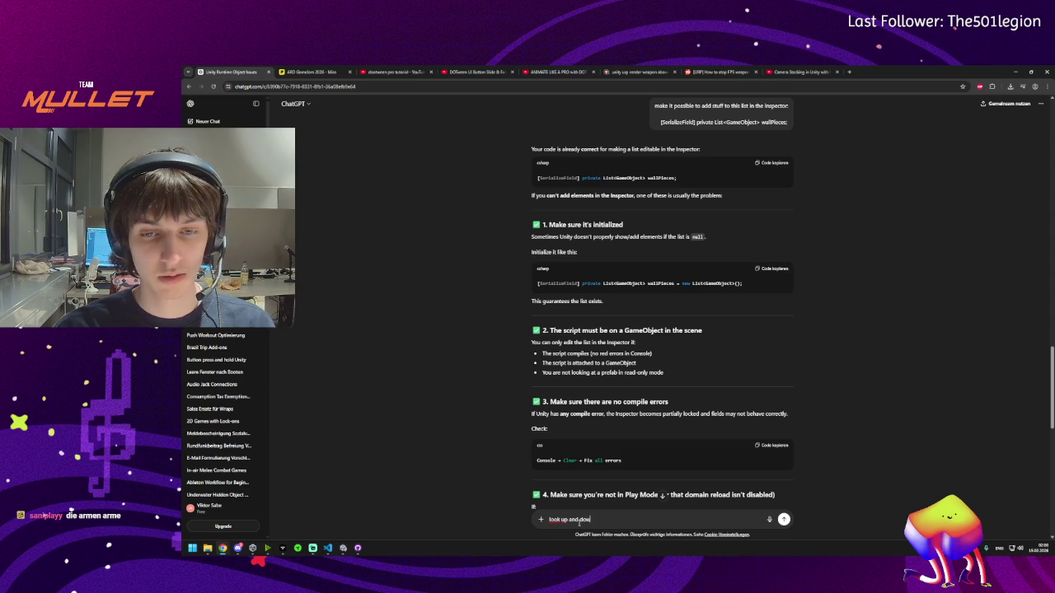
key(BackSpace)
key(BackSpace)
key(BackSpace)
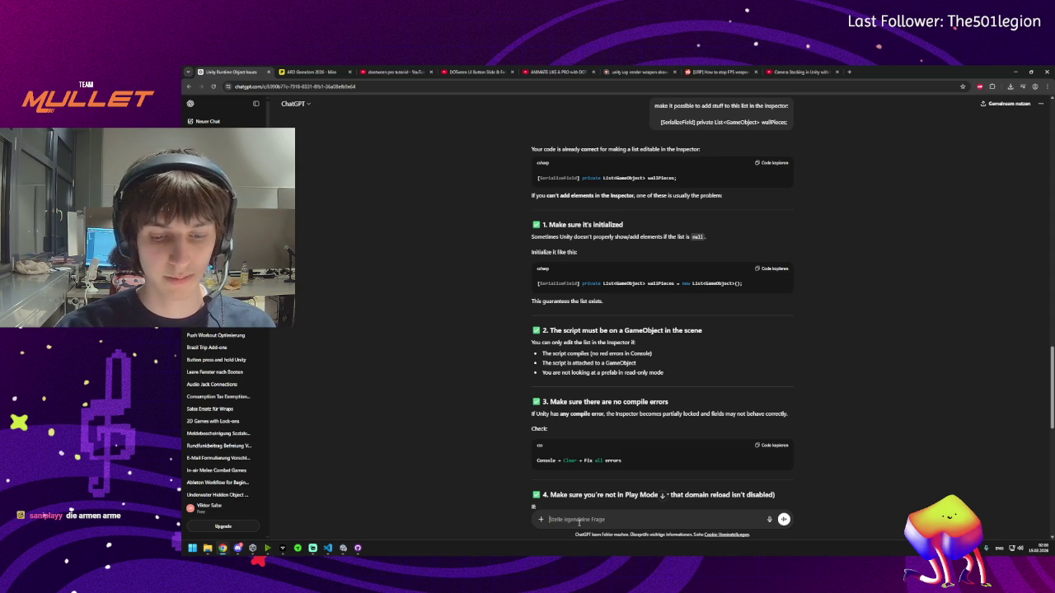
text(objekt)
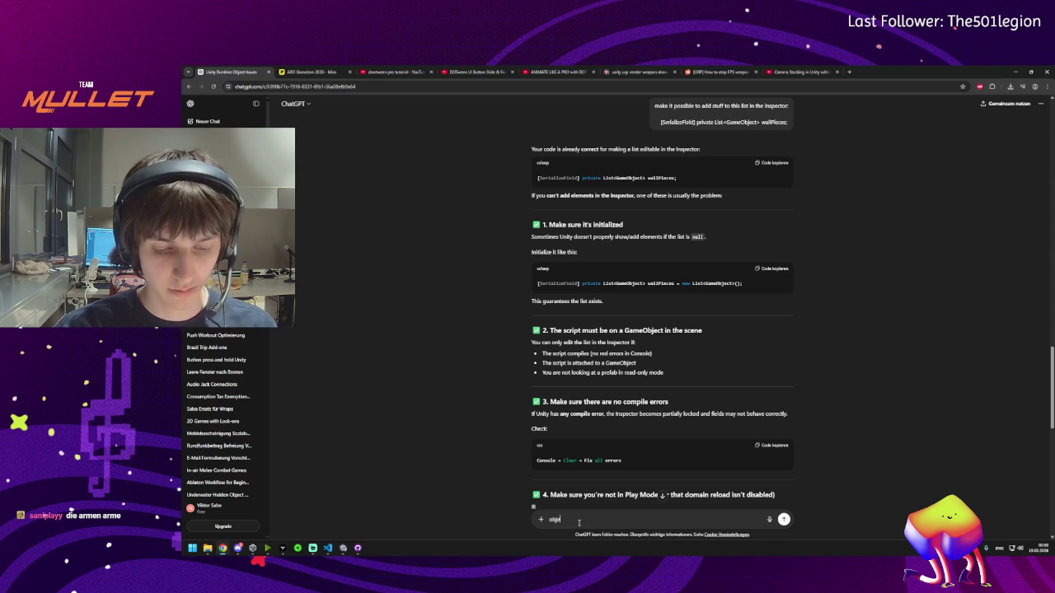
text(e sollen)
key(BackSpace)
key(BackSpace)
key(BackSpace)
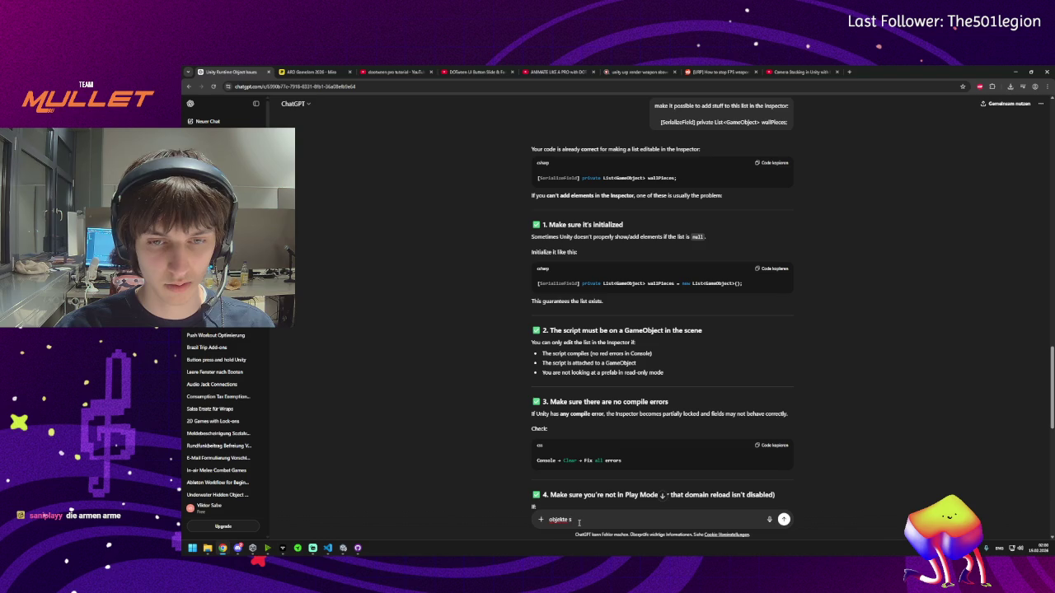
text(ollen)
key(ctrl+a)
text(w)
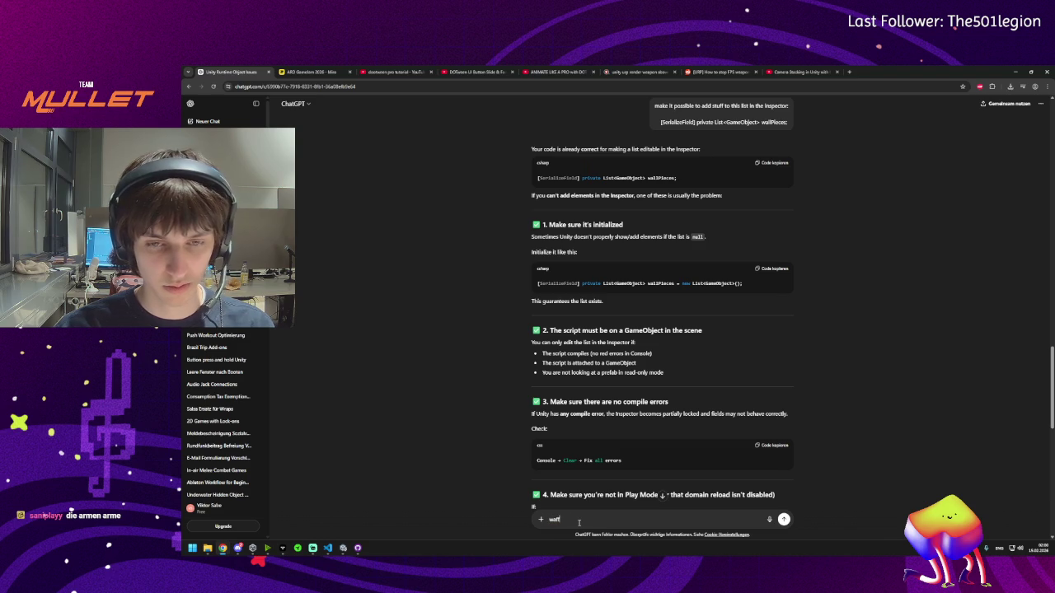
text(om pl)
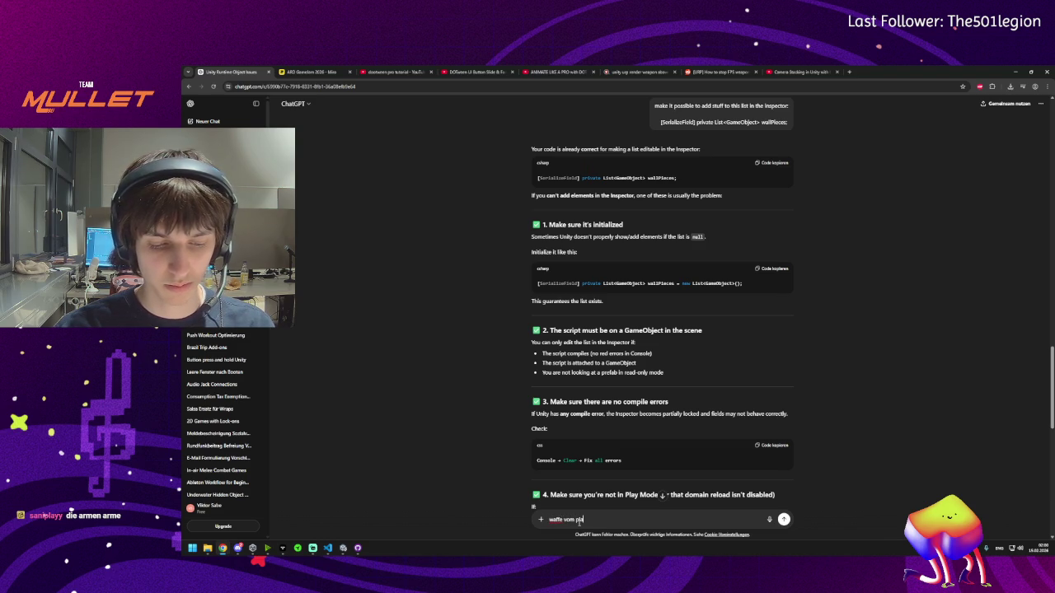
text(ayer dreht sich)
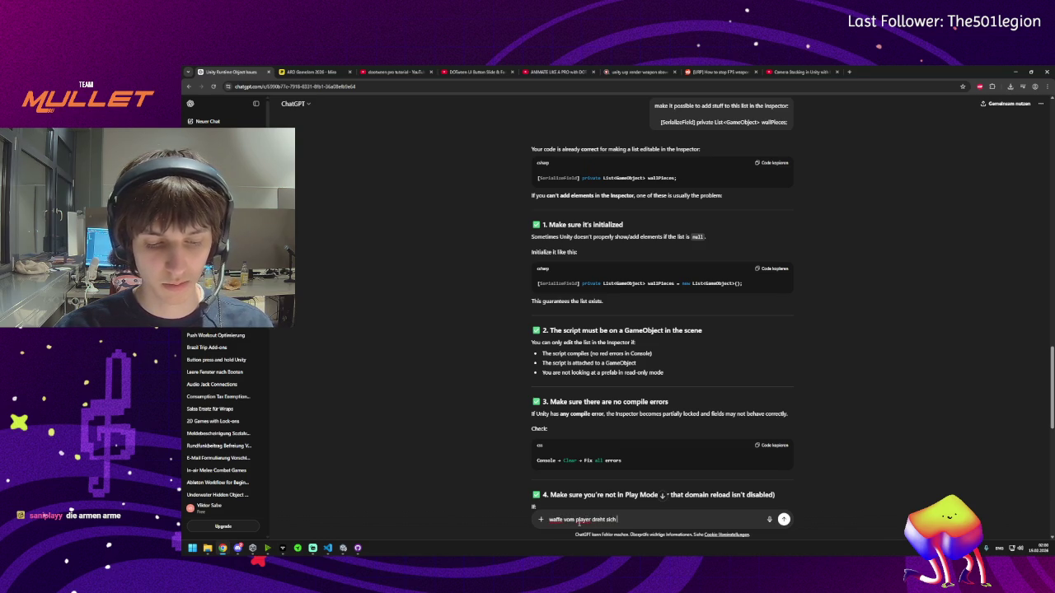
text( mi a)
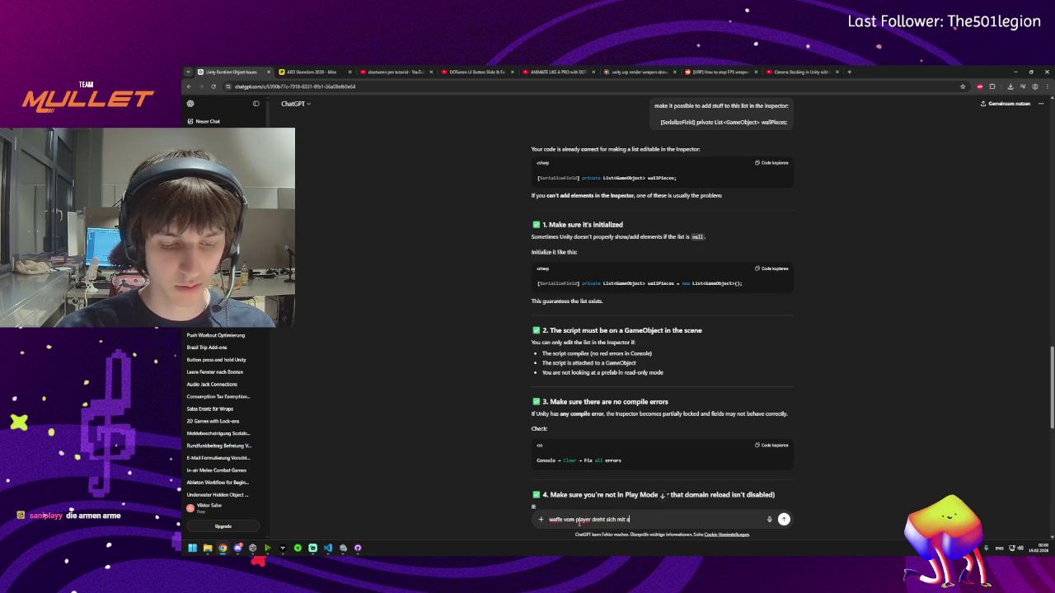
text(ber nicht nech o)
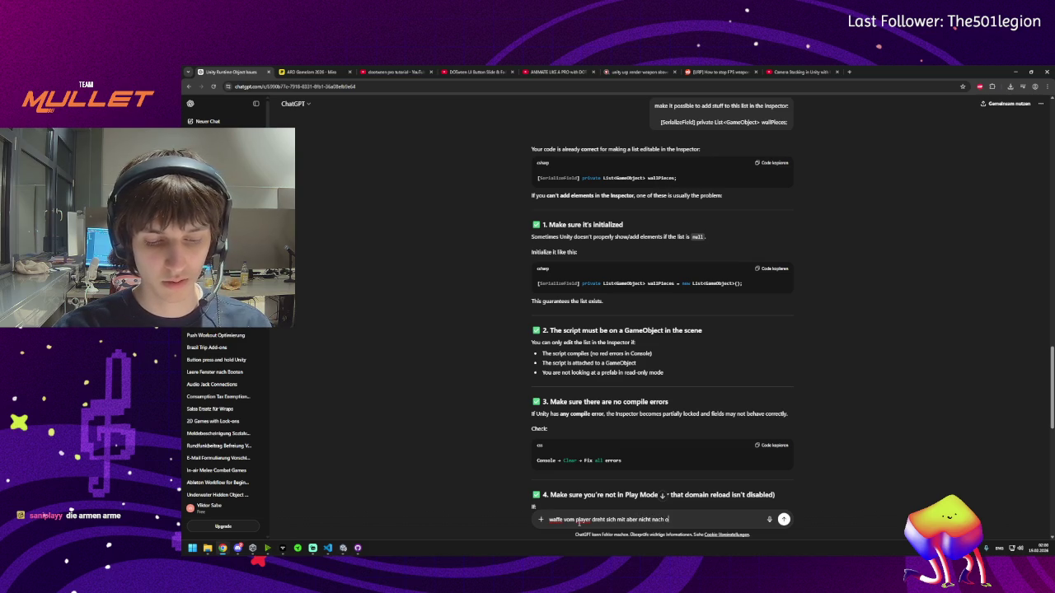
text(bend nach unten)
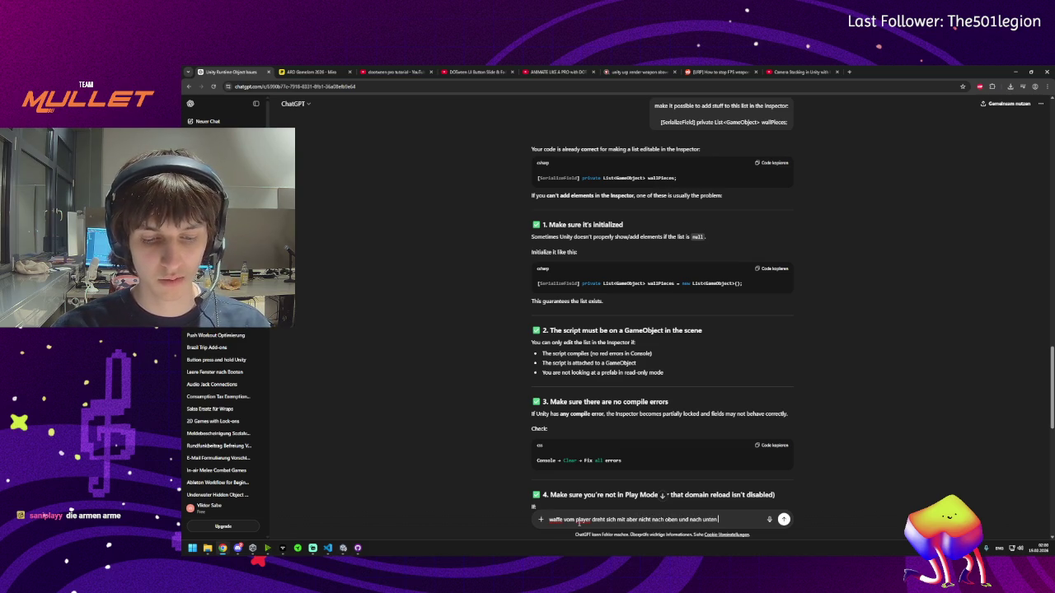
text( adde ic)
text(s?)
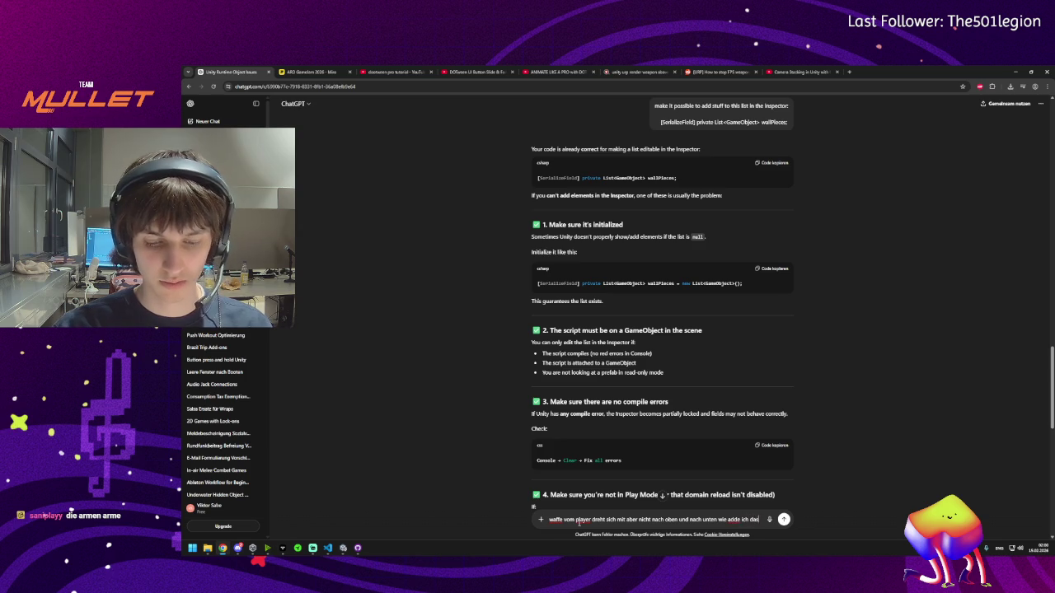
key(Return)
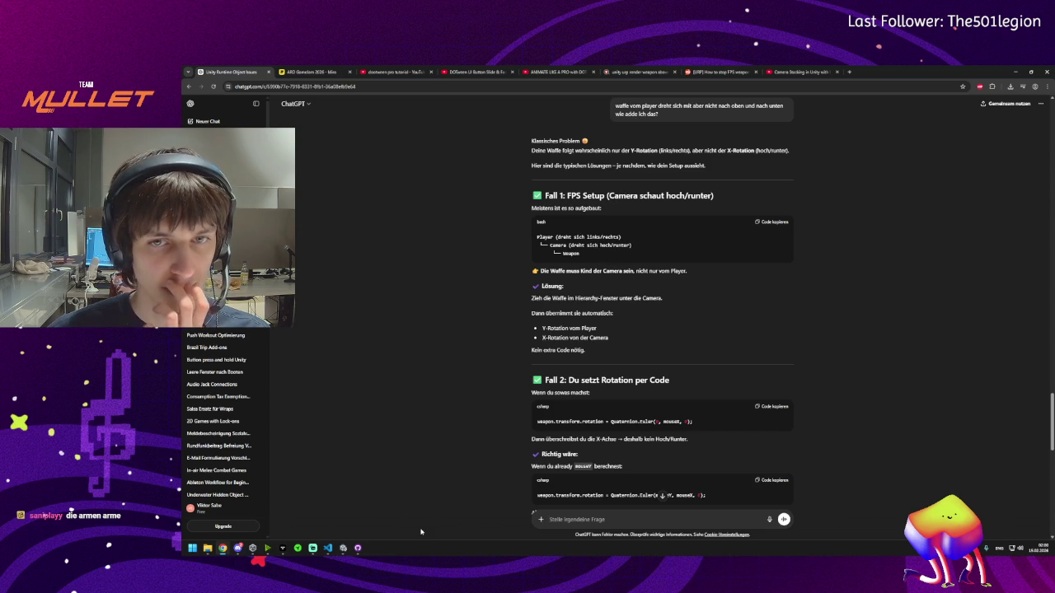
mouse_move(346, 553)
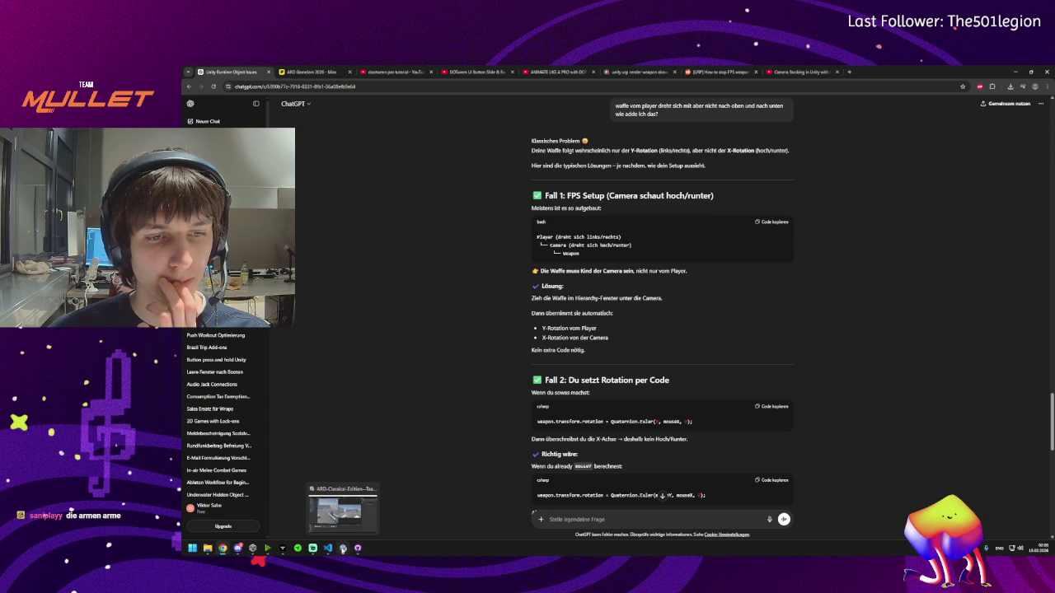
click(344, 550)
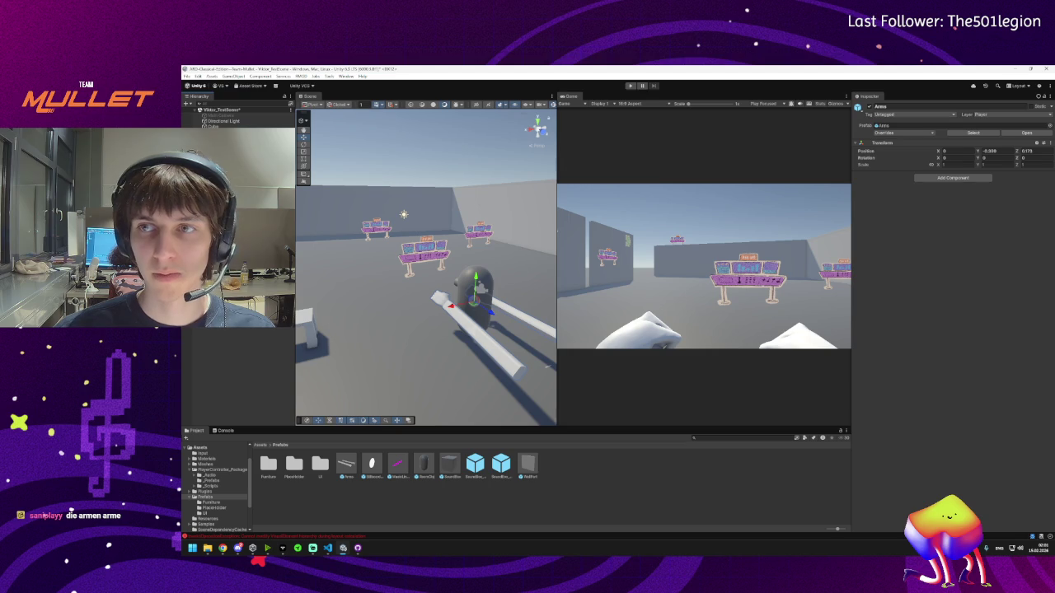
- Start play mode again to check the arms in the Game view
click(629, 85)
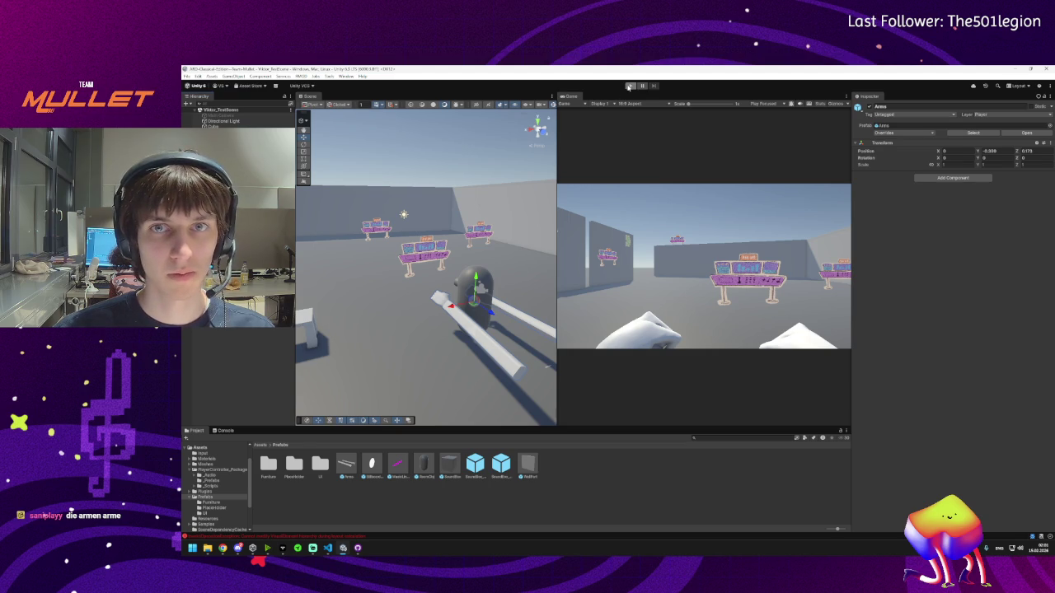